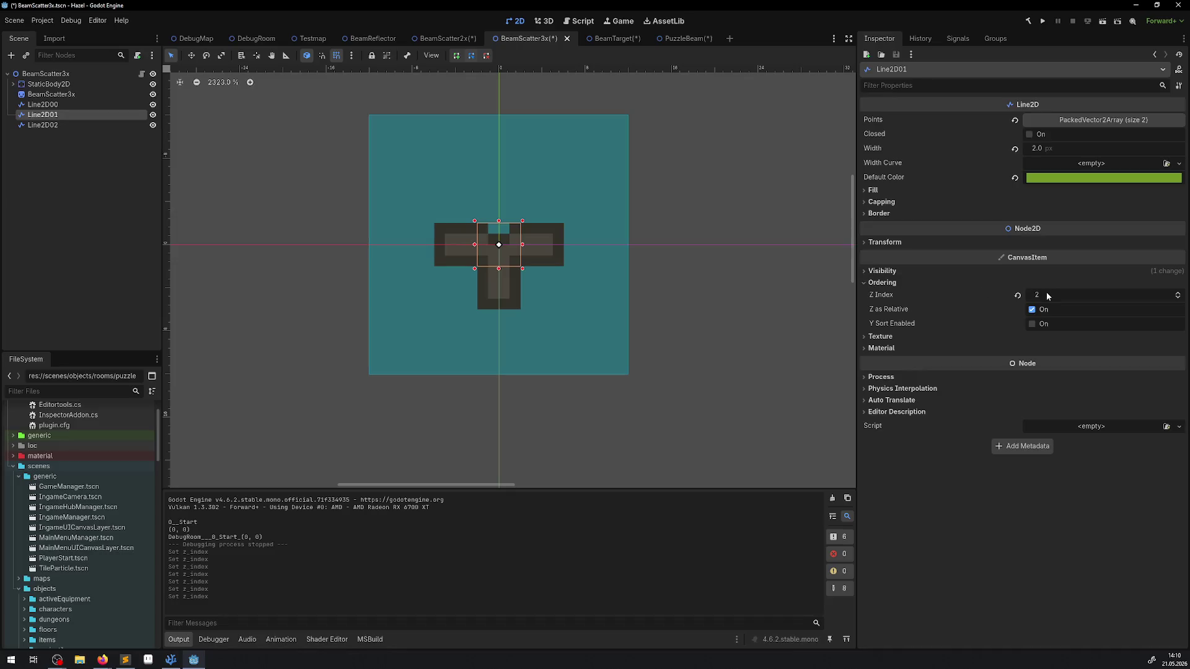
Set Z Index to 0 for Line2D01 and Line2D02, then save BeamScatter3x.
{"action": "left_click", "coordinate": [1047, 295]}
{"action": "left_click", "coordinate": [93, 125]}
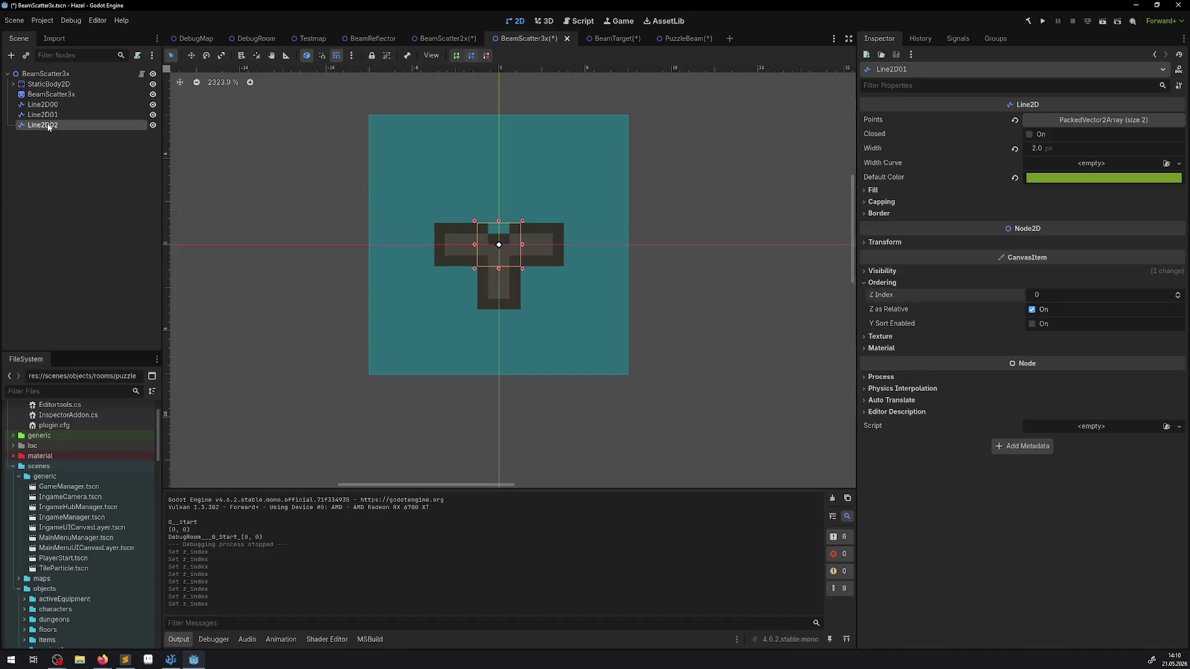
{"action": "left_click", "coordinate": [893, 282]}
{"action": "left_click", "coordinate": [1082, 294]}
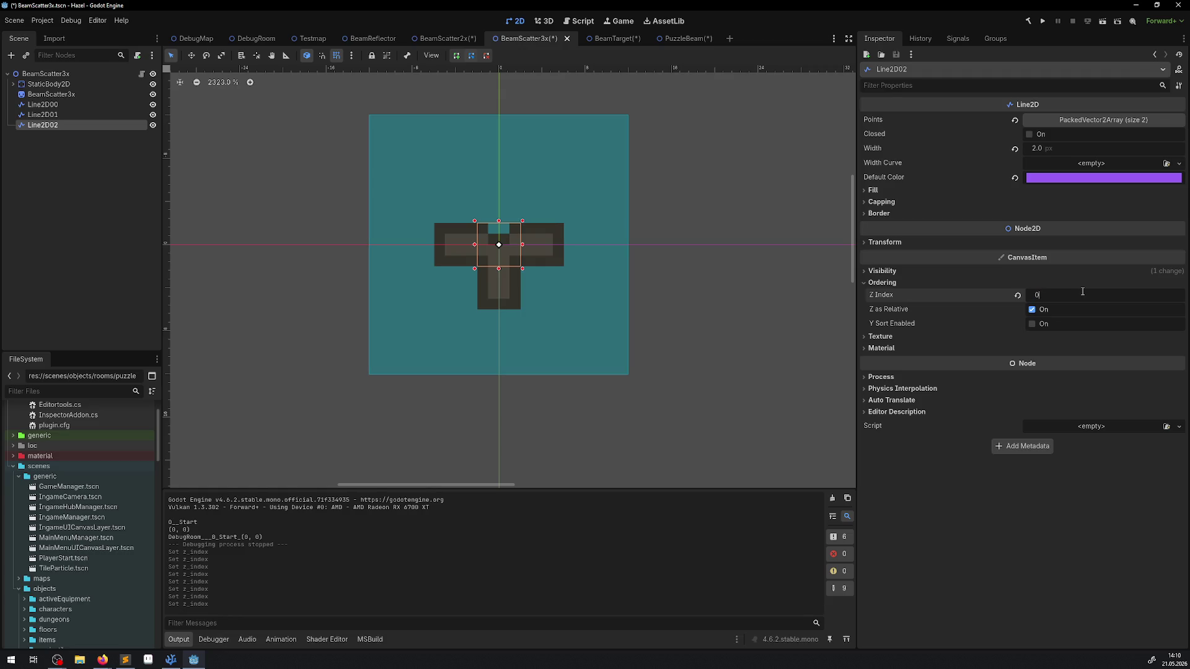
{"action": "key", "text": "Return"}
{"action": "key", "text": "ctrl+s"}
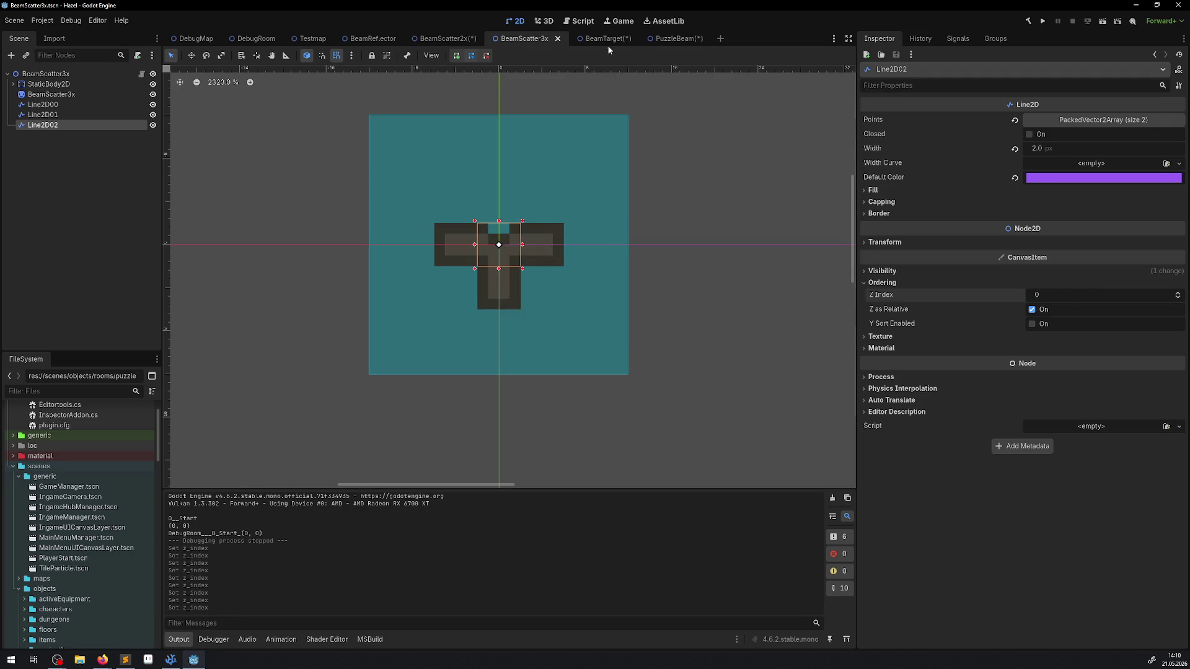
Visit the BeamTarget scene, then open and save the PuzzleBeam scene.
{"action": "left_click", "coordinate": [604, 39]}
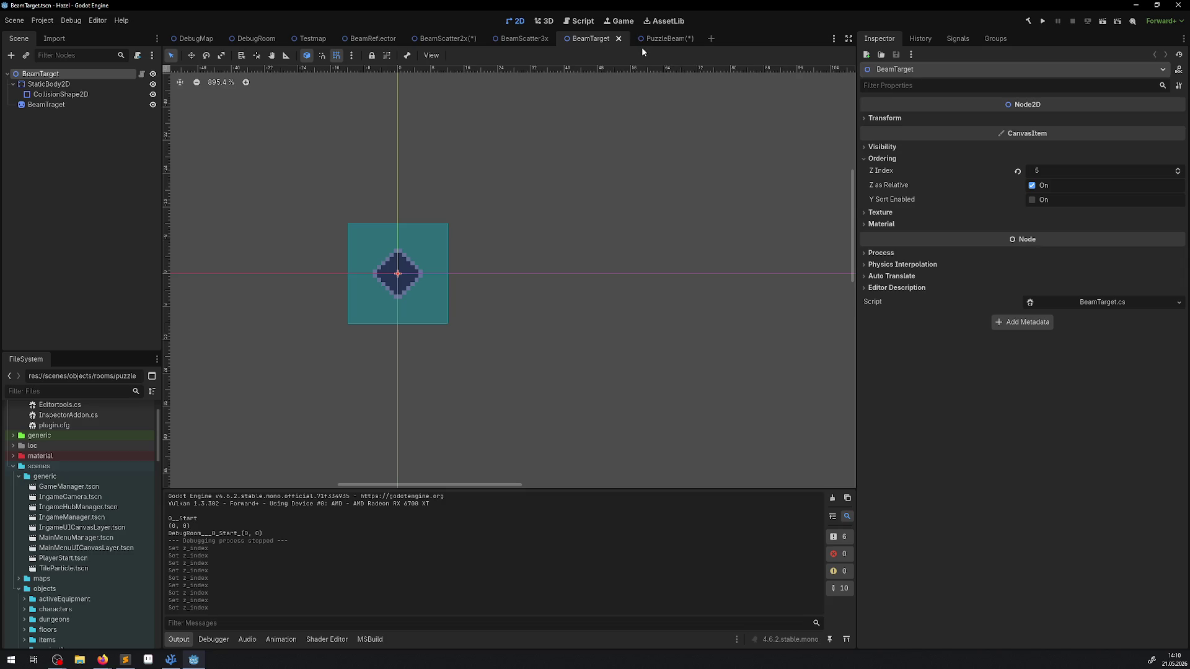
{"action": "left_click", "coordinate": [657, 39]}
{"action": "key", "text": "ctrl+s"}
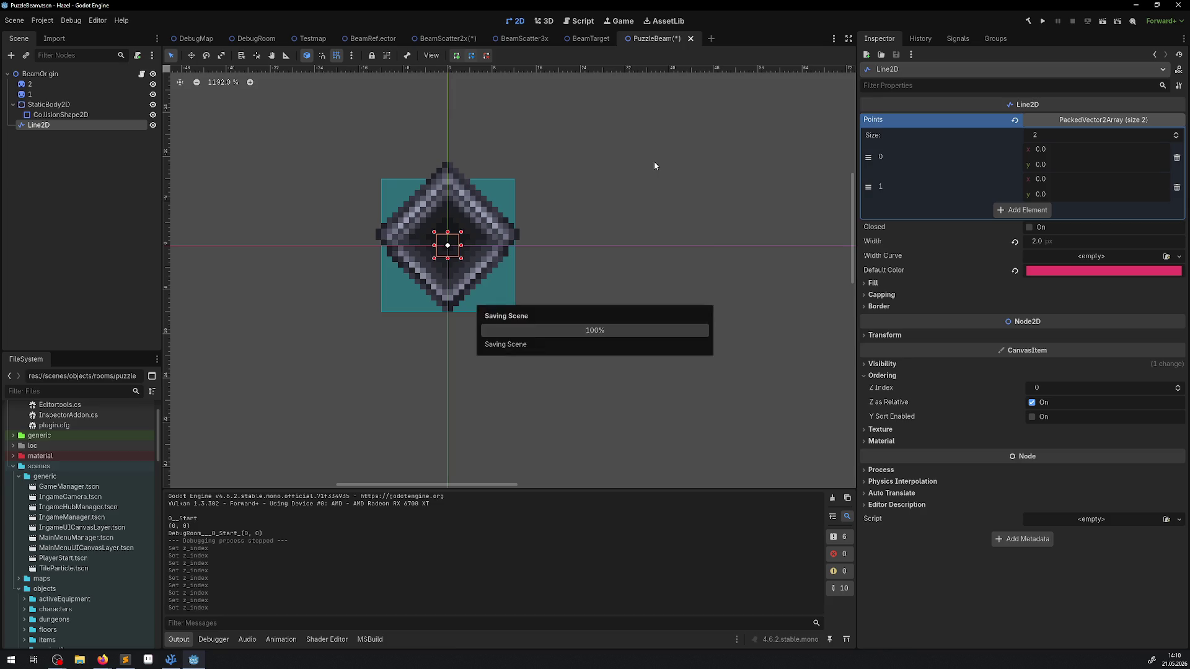
Filter Editor Settings shortcuts for 'save', clear the Save Scene binding, then save all scenes.
{"action": "left_click", "coordinate": [97, 21]}
{"action": "left_click", "coordinate": [122, 36]}
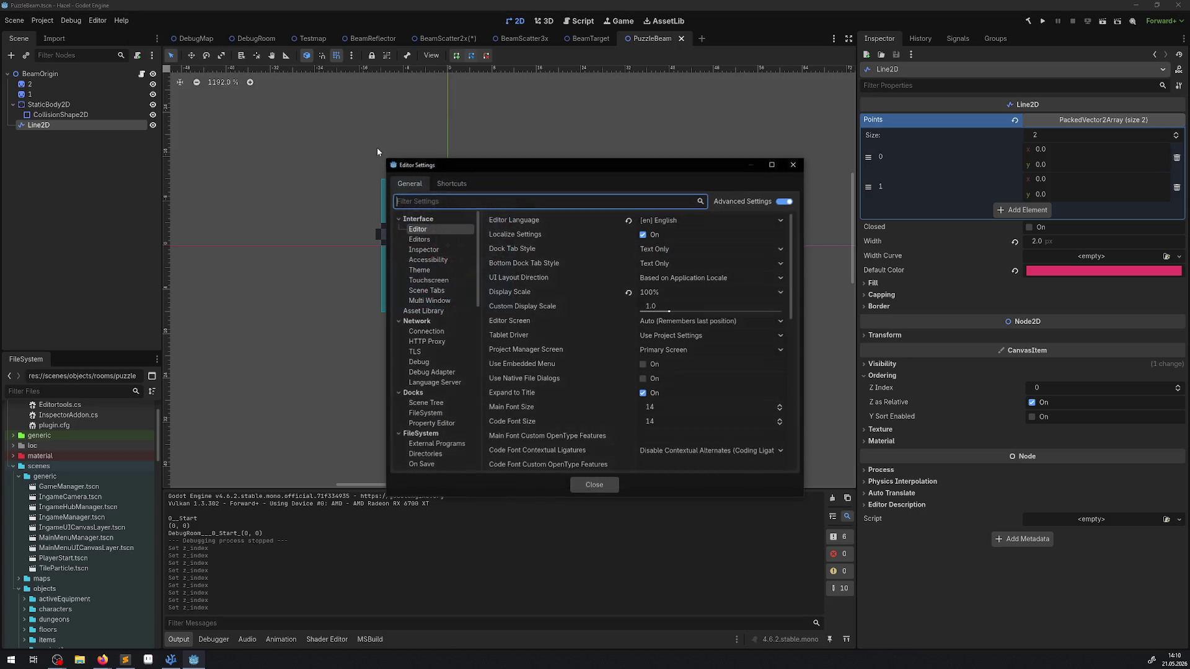
{"action": "left_click", "coordinate": [462, 184]}
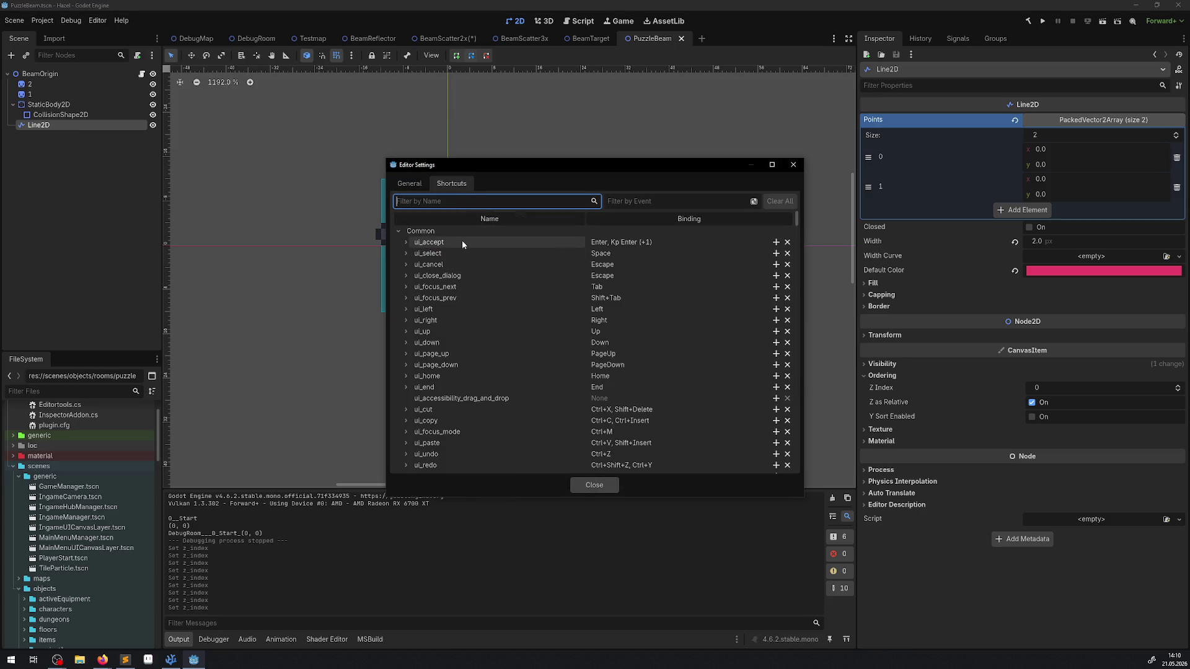
{"action": "type", "text": "strg"}
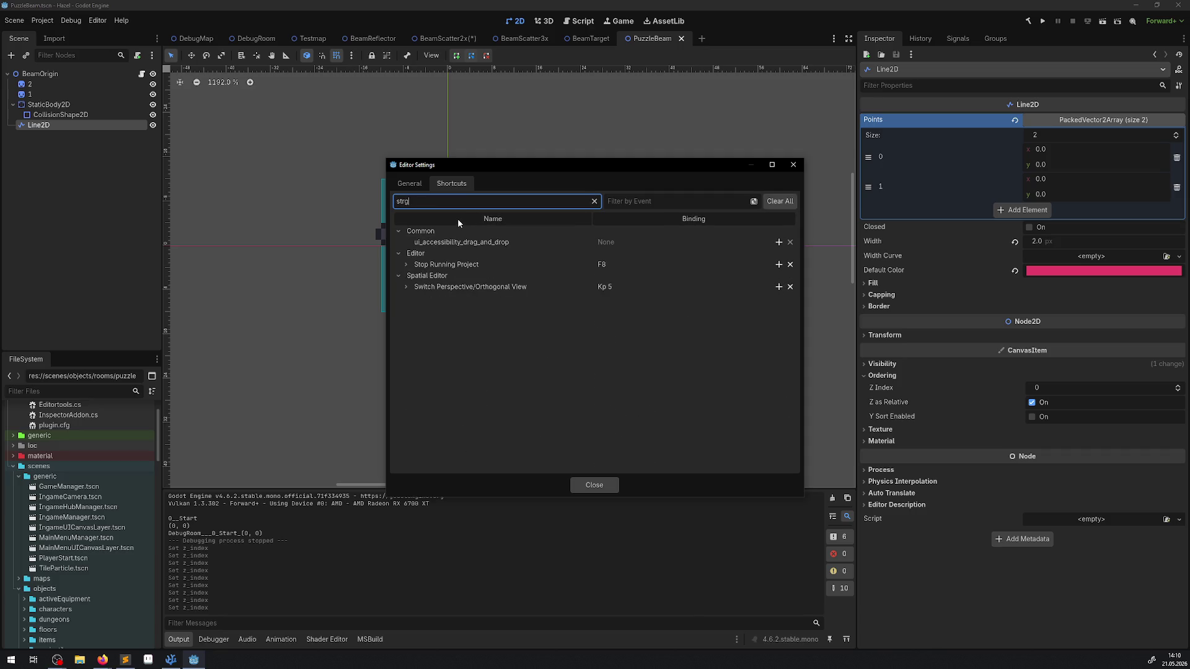
{"action": "key", "text": "BackSpace"}
{"action": "key", "text": "BackSpace"}
{"action": "key", "text": "BackSpace"}
{"action": "type", "text": "save"}
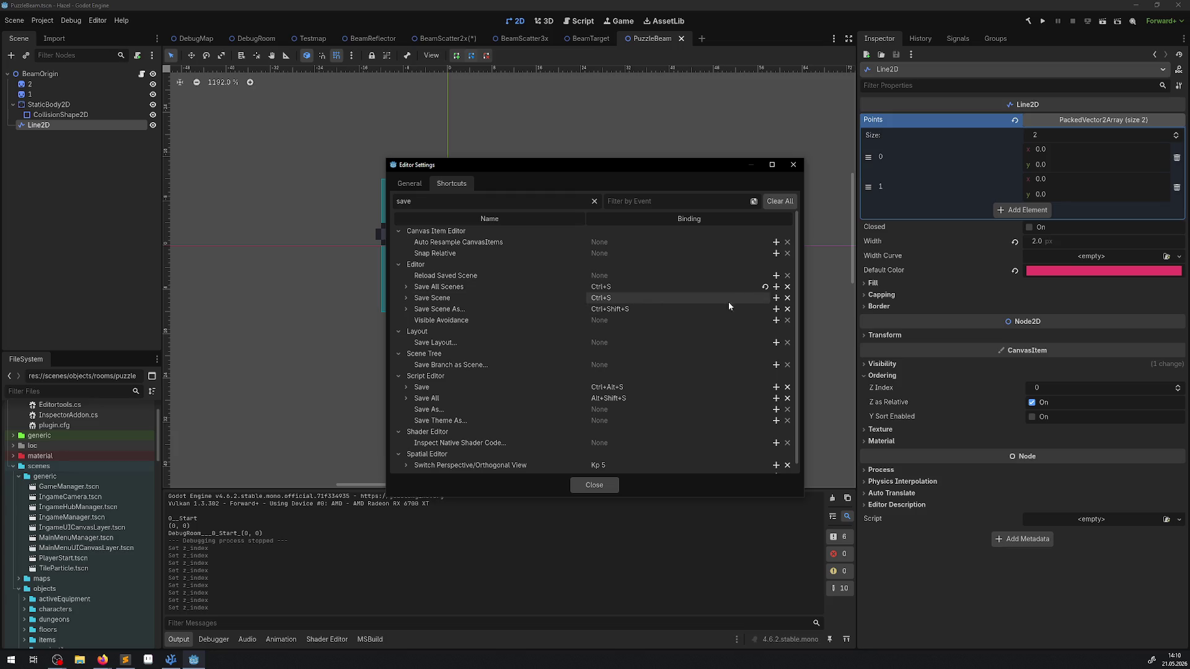
{"action": "left_click", "coordinate": [788, 298]}
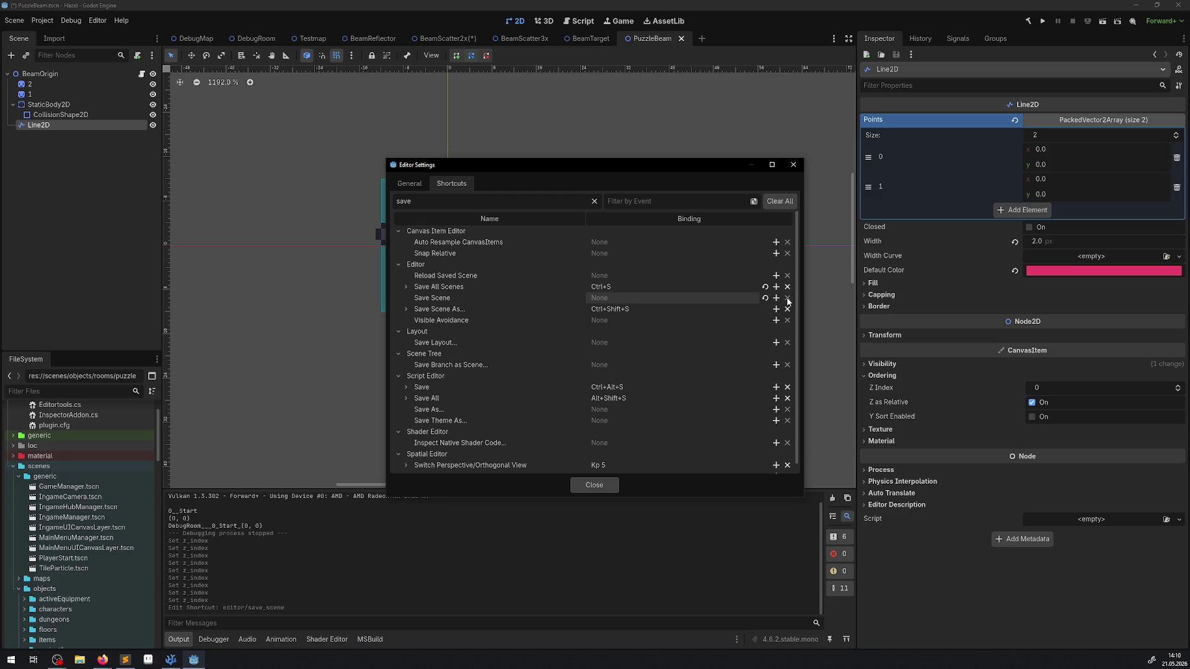
{"action": "left_click", "coordinate": [793, 164]}
{"action": "key", "text": "ctrl+s"}
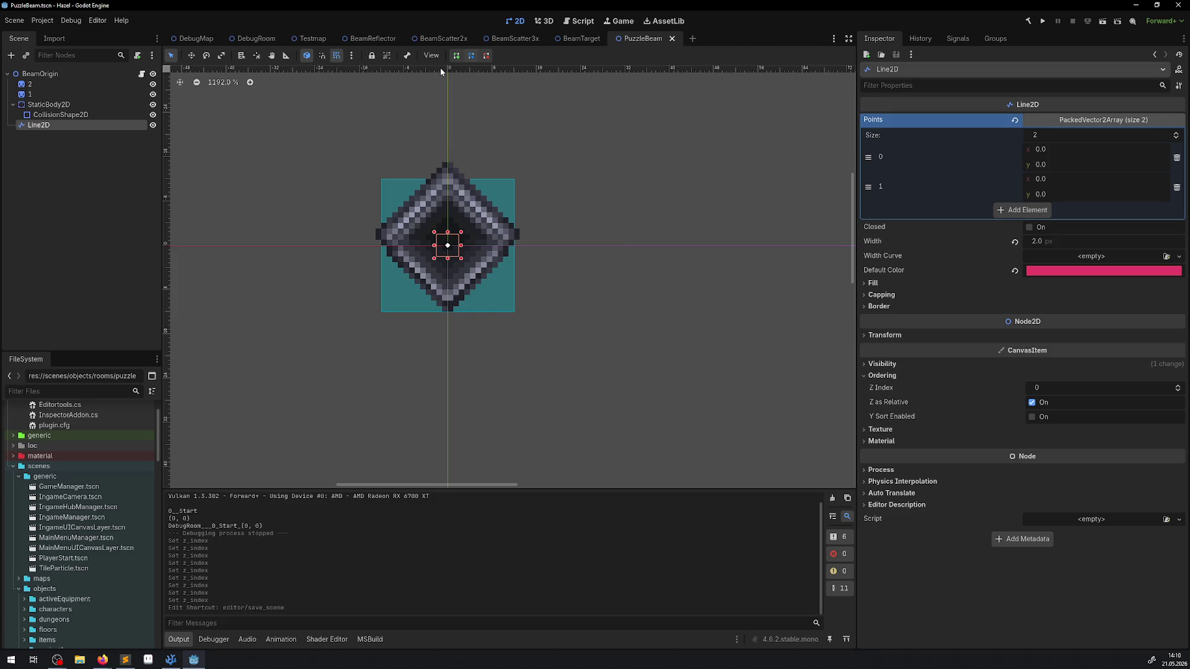
Check the Line2D01 and Line2D00 settings in the BeamScatter3x scene.
{"action": "left_click", "coordinate": [512, 38]}
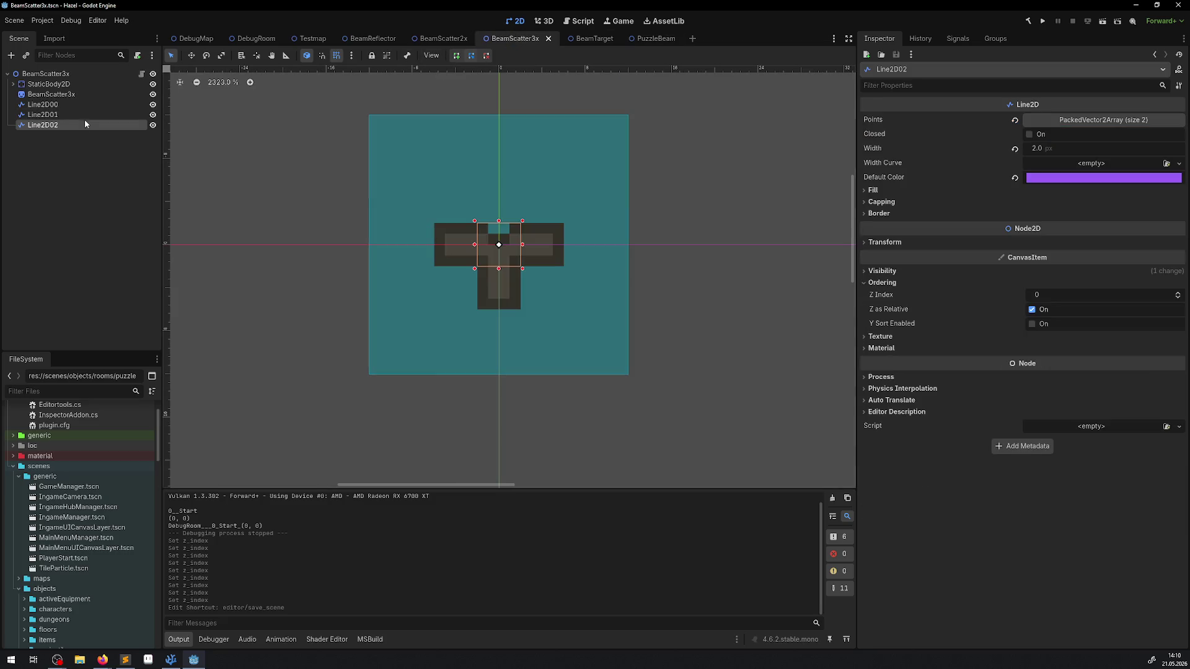
{"action": "left_click", "coordinate": [58, 115]}
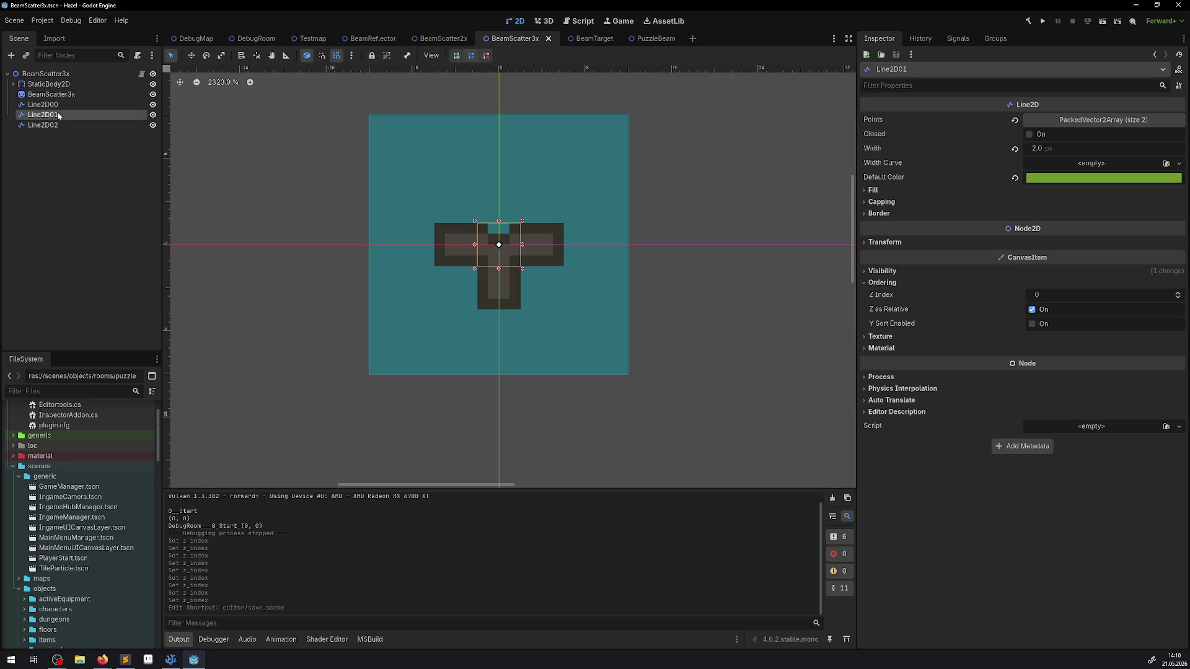
{"action": "left_click", "coordinate": [58, 105]}
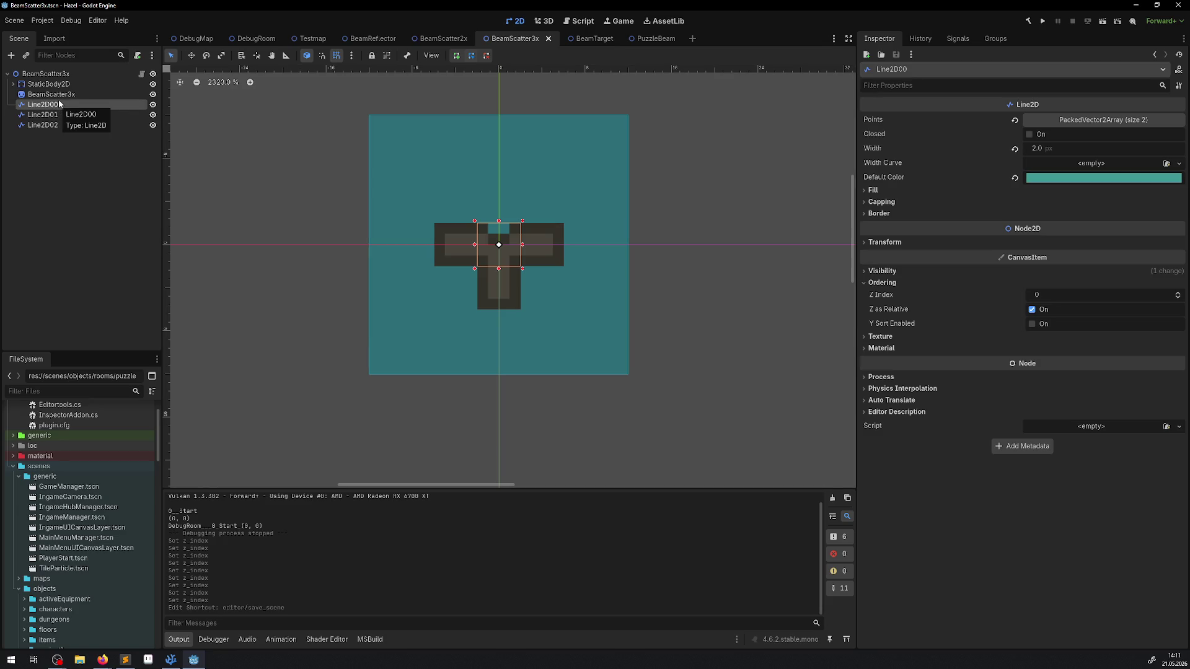
Set Z Index to 0 for Line2D00 and Line2D02 in BeamScatter2x and save it.
{"action": "left_click", "coordinate": [440, 38]}
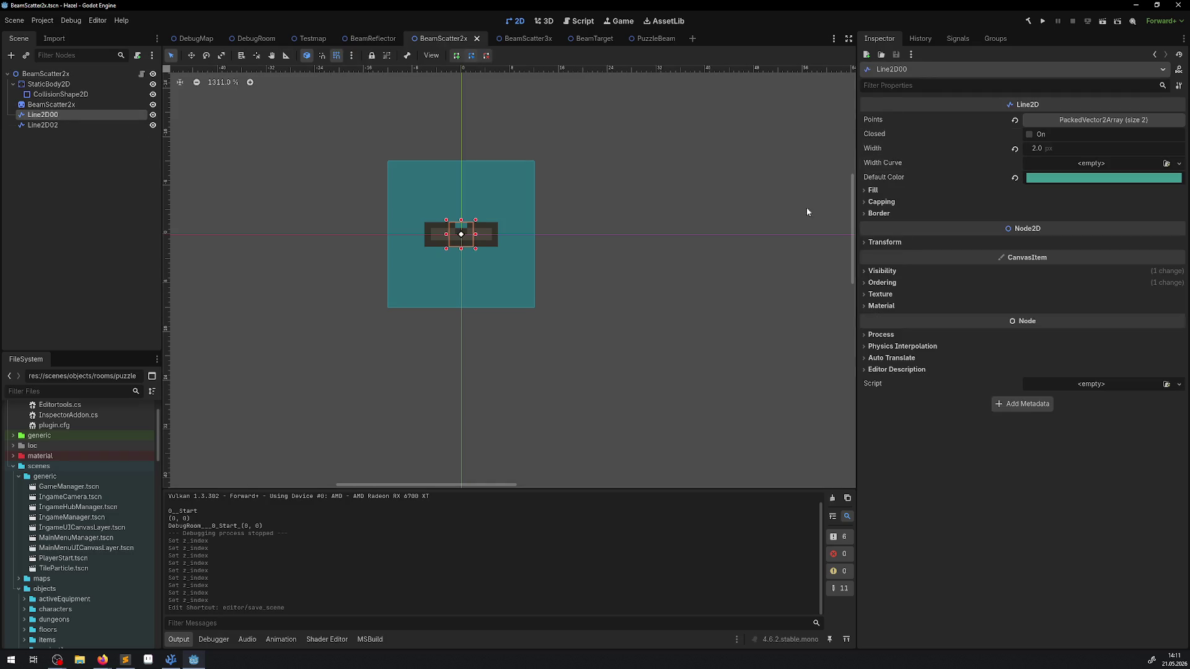
{"action": "left_click", "coordinate": [877, 284]}
{"action": "left_click", "coordinate": [1058, 298]}
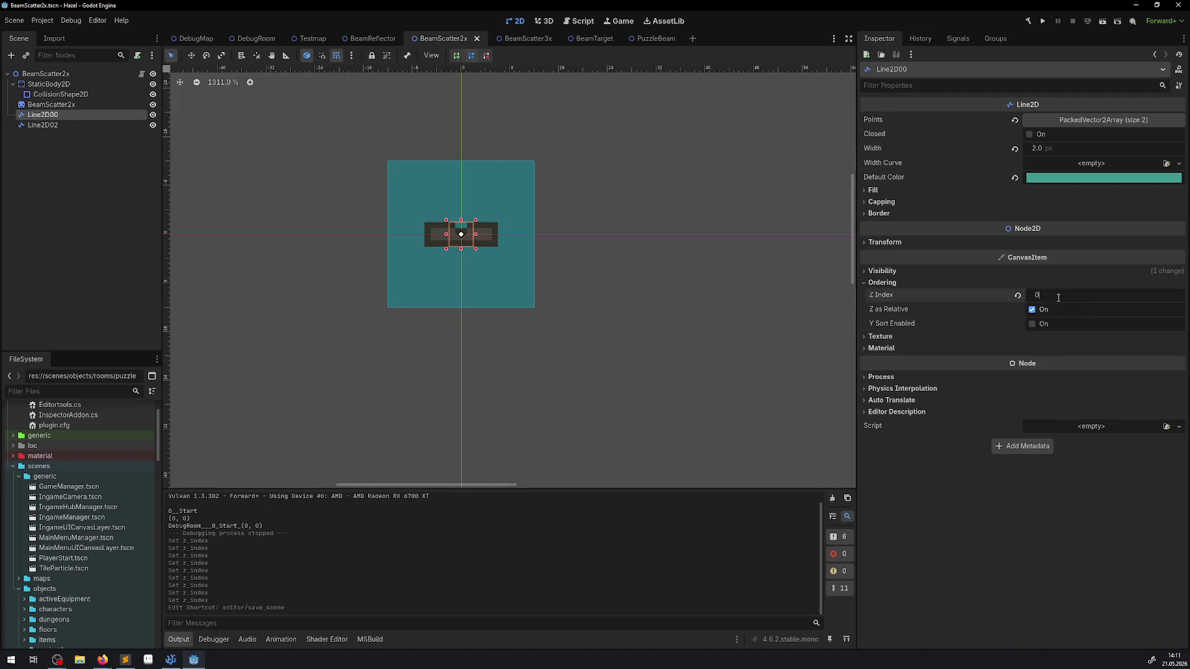
{"action": "key", "text": "Return"}
{"action": "left_click", "coordinate": [80, 127]}
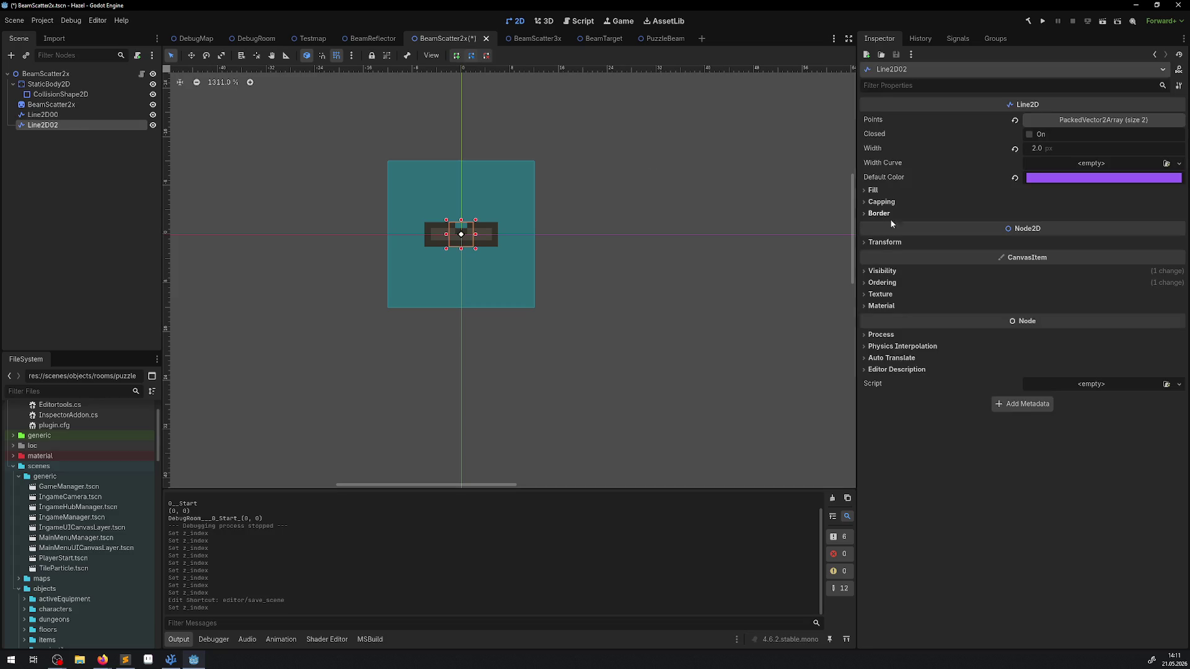
{"action": "left_click", "coordinate": [882, 282]}
{"action": "left_click", "coordinate": [1018, 295]}
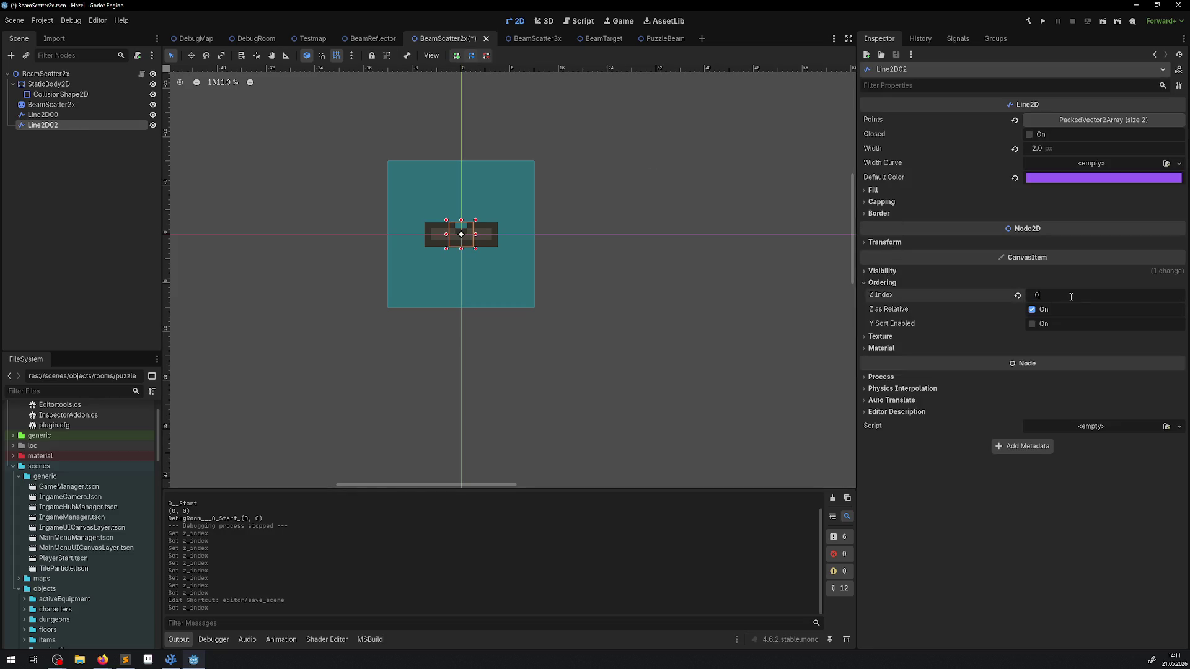
{"action": "key", "text": "ctrl+s"}
Reset BeamReflector's Line2D Z Index to 0, save it, and return to Testmap.
{"action": "left_click", "coordinate": [351, 41]}
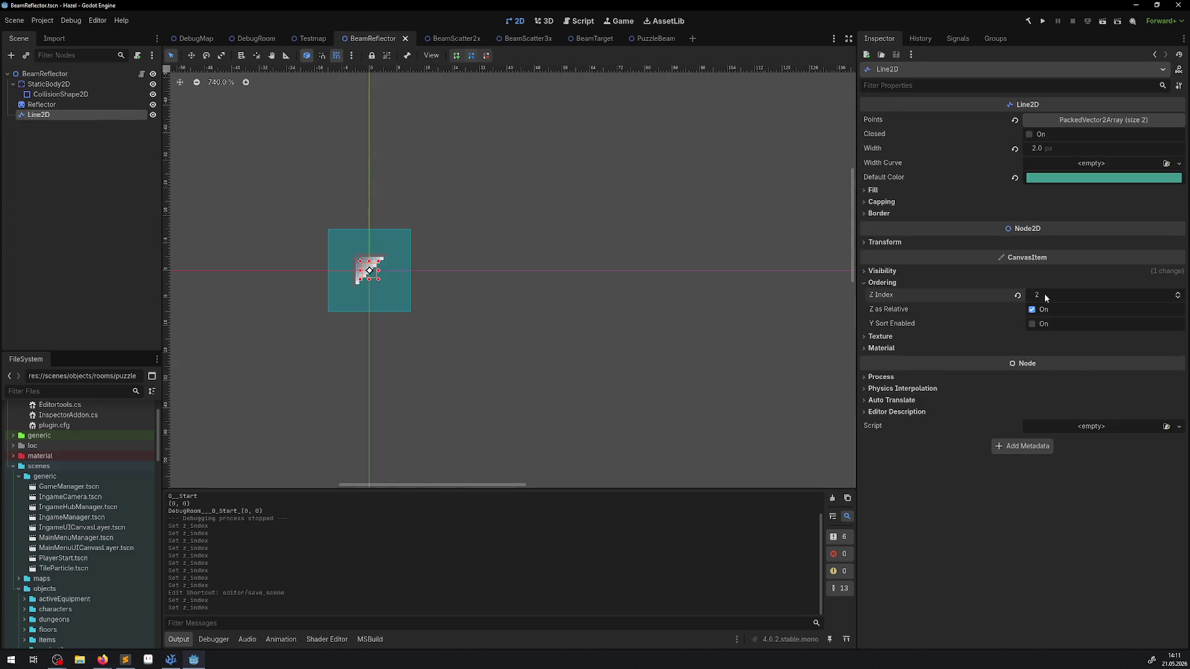
{"action": "left_click", "coordinate": [1017, 295]}
{"action": "key", "text": "ctrl+s"}
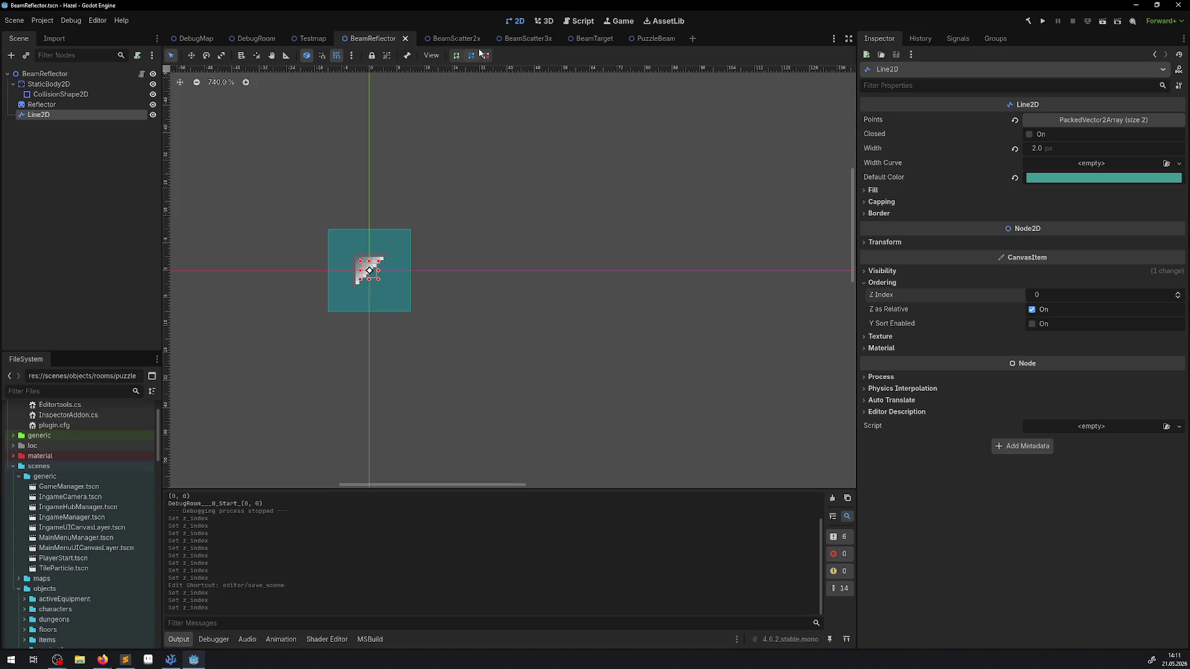
{"action": "left_click", "coordinate": [311, 38]}
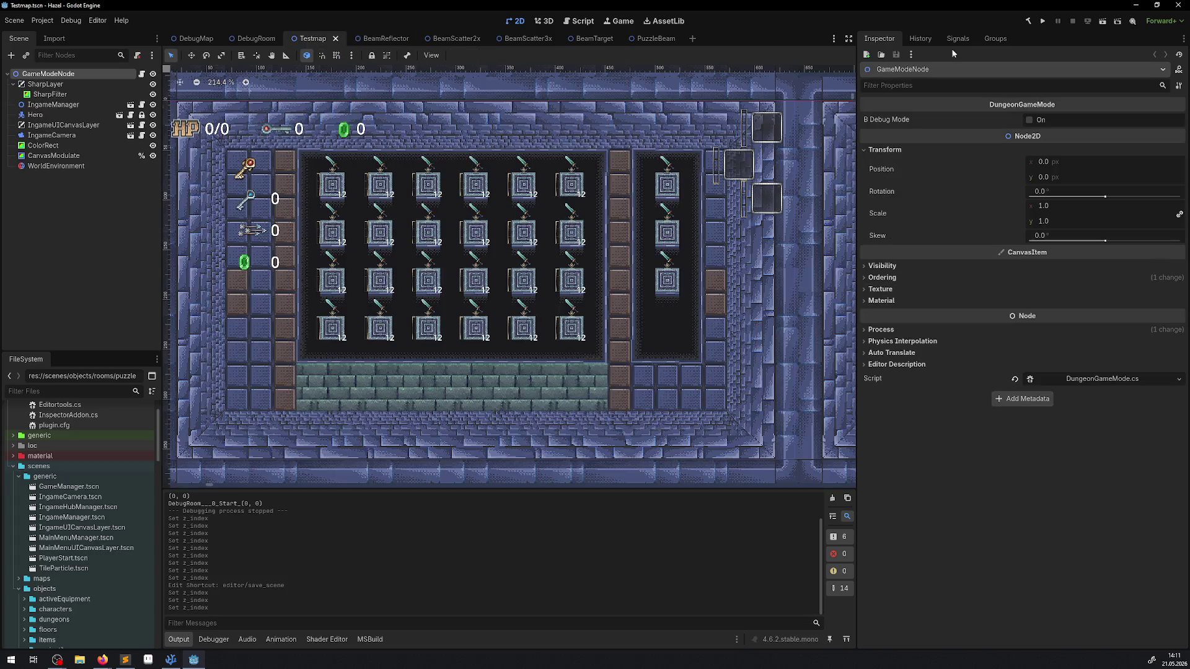
Run the project to playtest Testmap, then list the game nodes under a spot in the room.
{"action": "left_click", "coordinate": [1040, 24]}
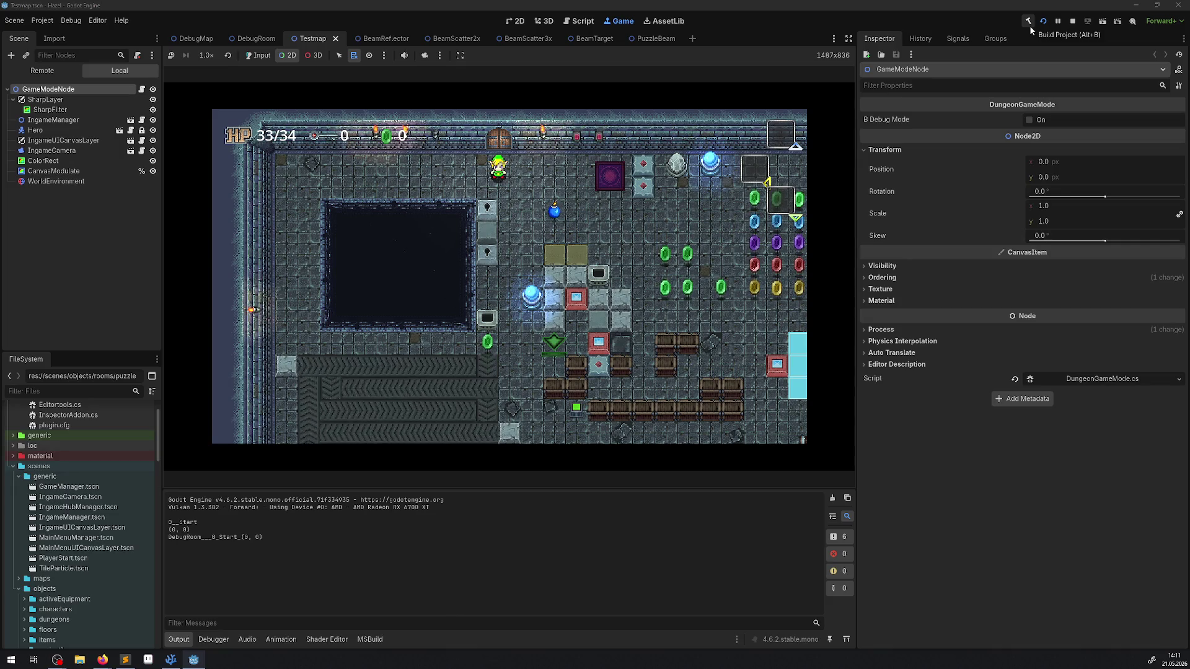
{"action": "right_click", "coordinate": [462, 170]}
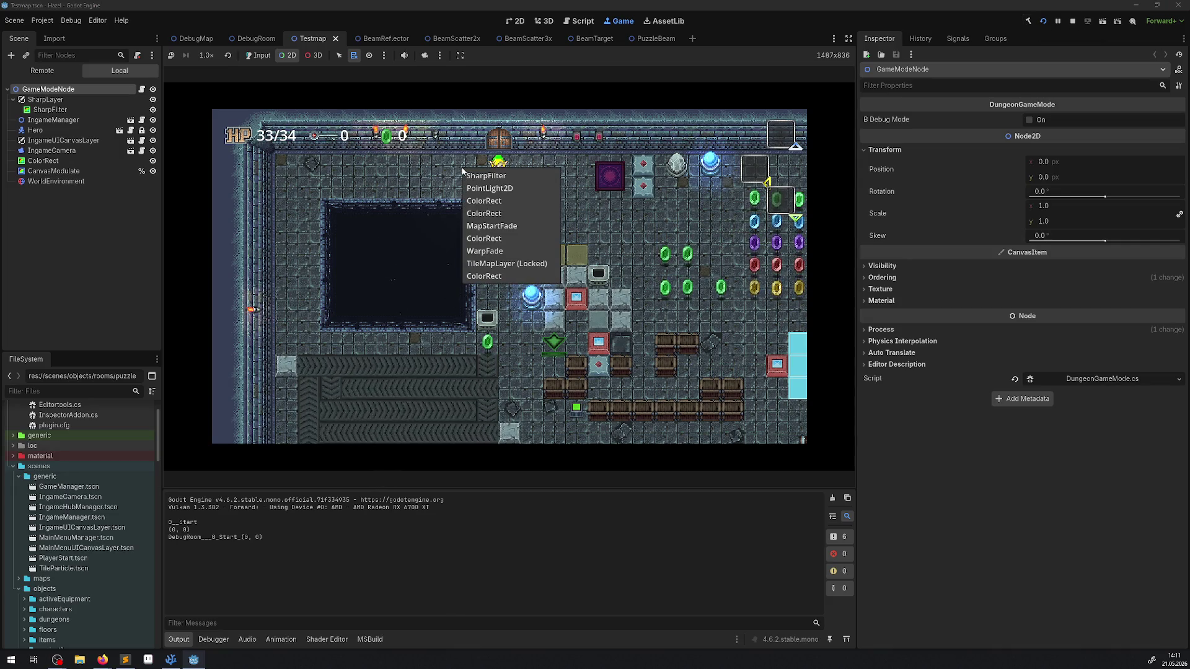
Give the game input and walk the hero down and right, collecting gems past the blue pool.
{"action": "left_click", "coordinate": [255, 56]}
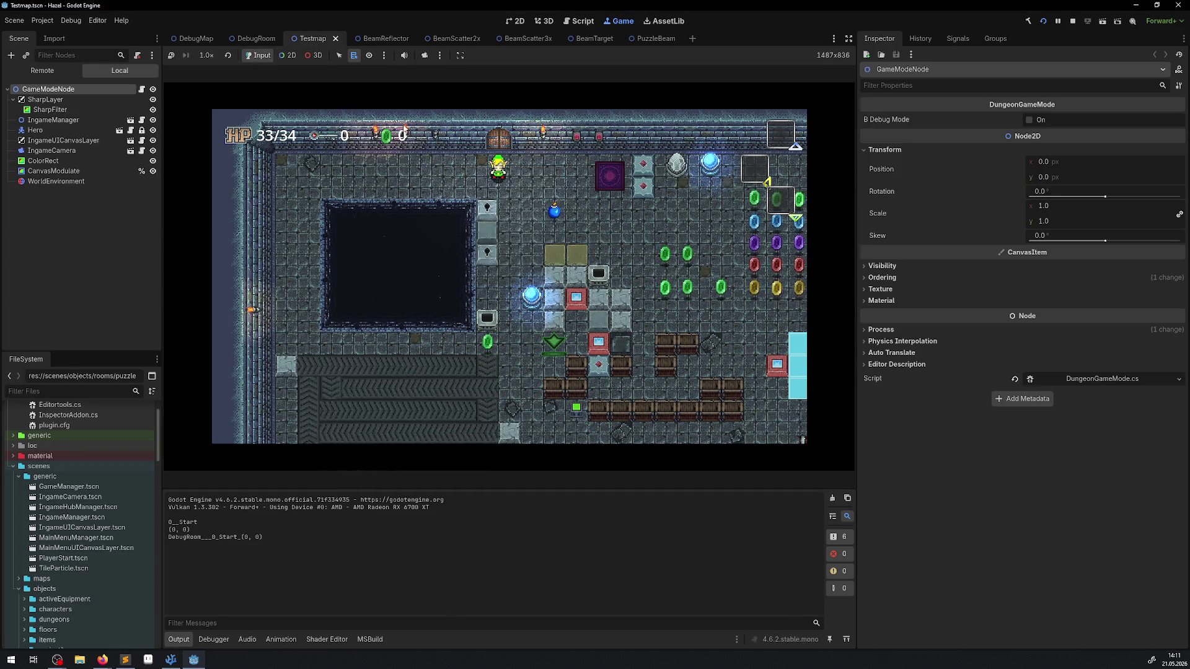
{"action": "key", "text": "Down"}
{"action": "key", "text": "Right"}
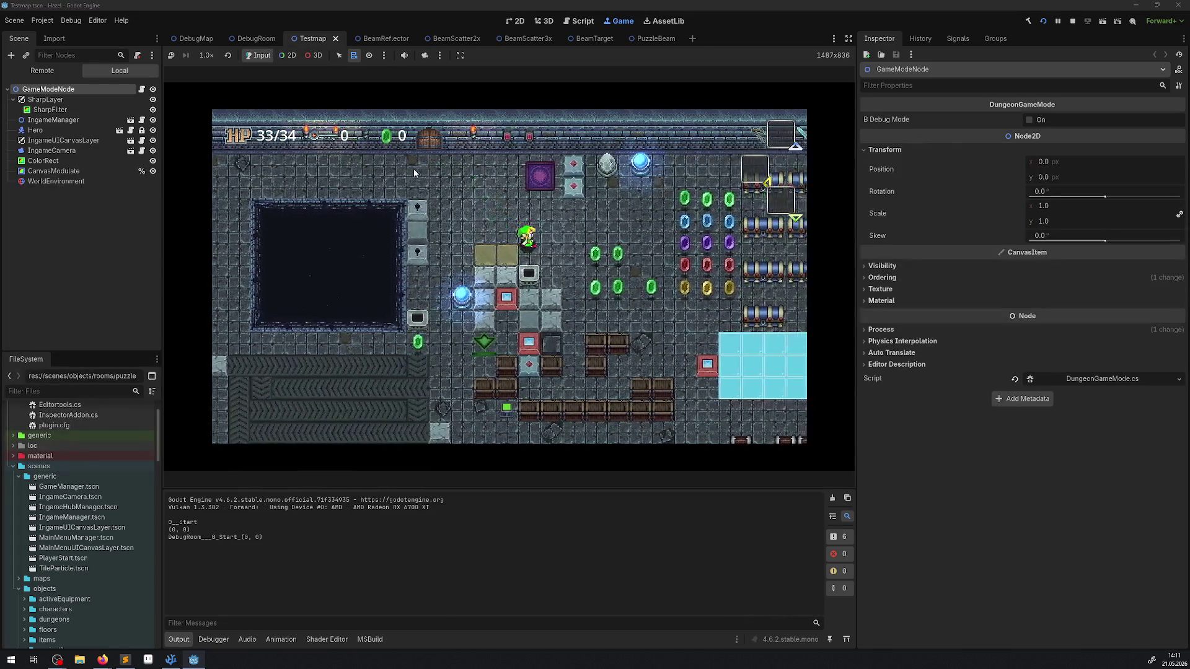
{"action": "key", "text": "Right"}
{"action": "key", "text": "Down"}
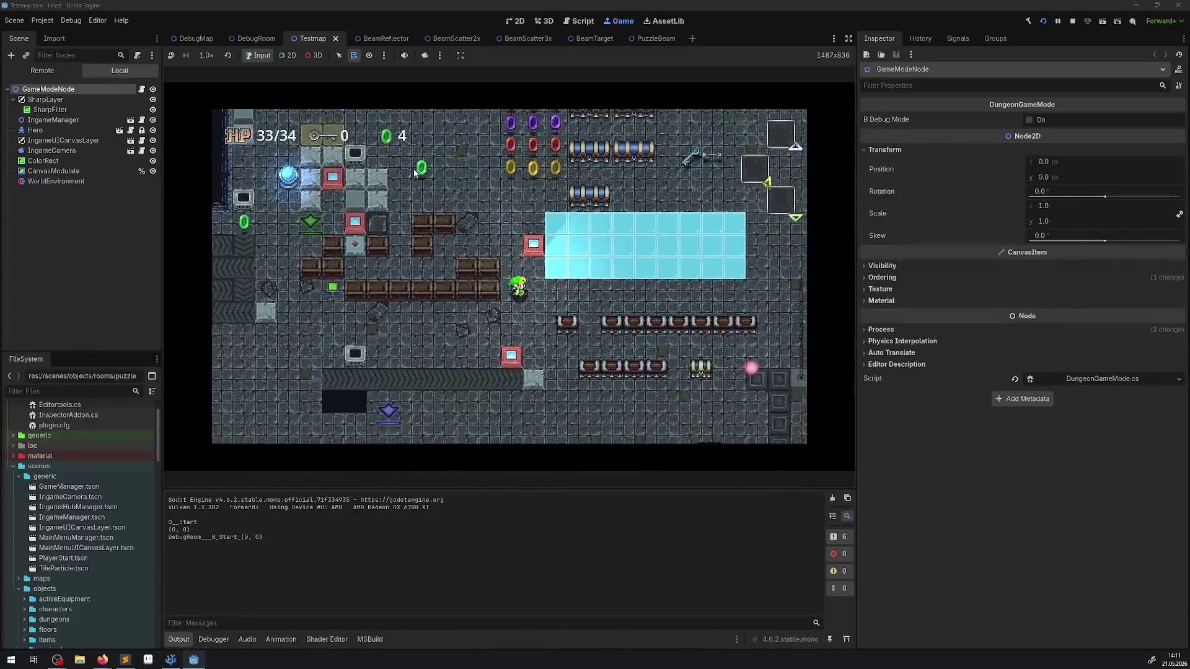
{"action": "key", "text": "Right"}
{"action": "key", "text": "Down"}
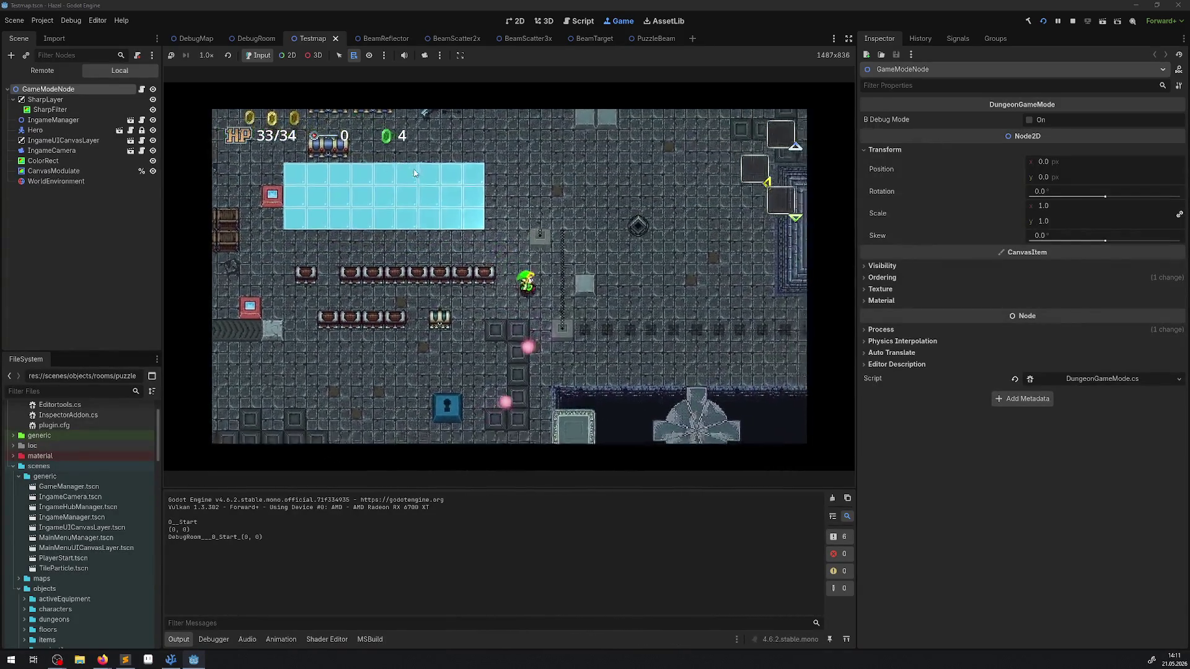
{"action": "key", "text": "Right"}
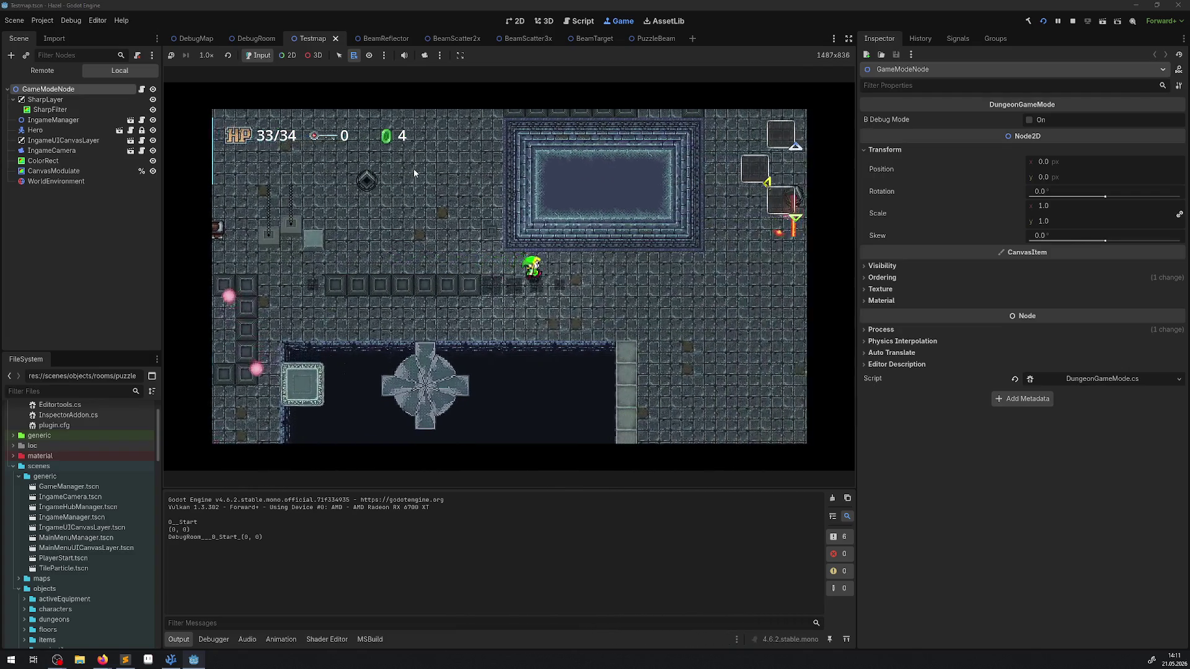
Move the hero right, down, left and up around the beam to test its collisions.
{"action": "key", "text": "Down"}
{"action": "key", "text": "Right"}
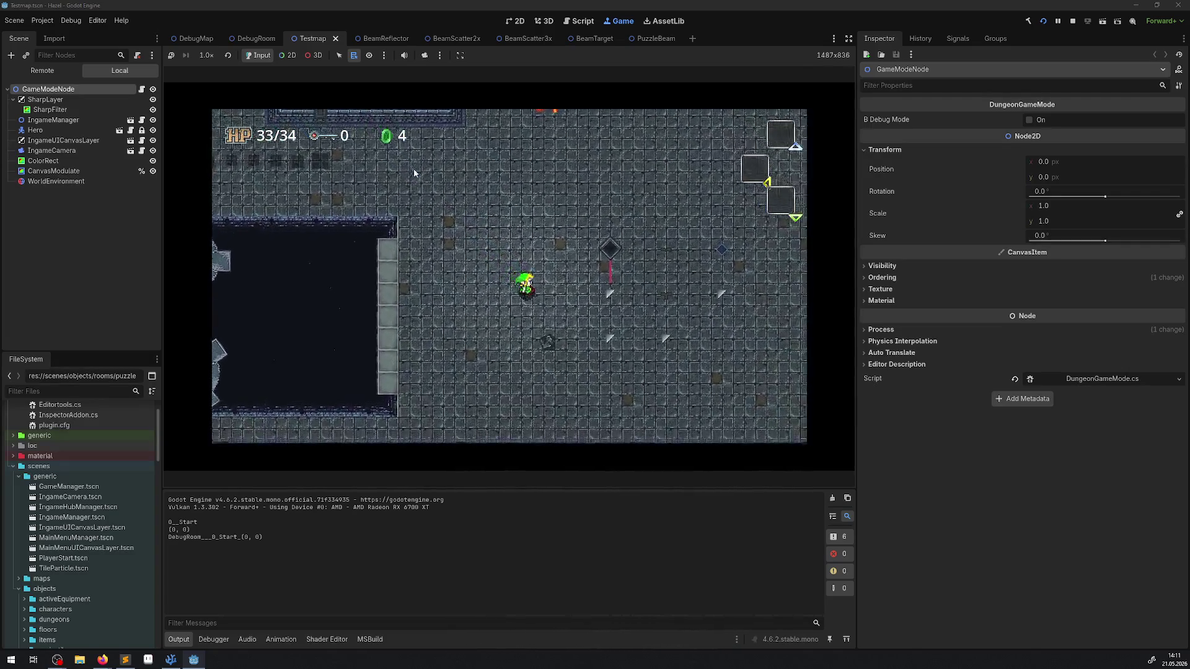
{"action": "key", "text": "Right"}
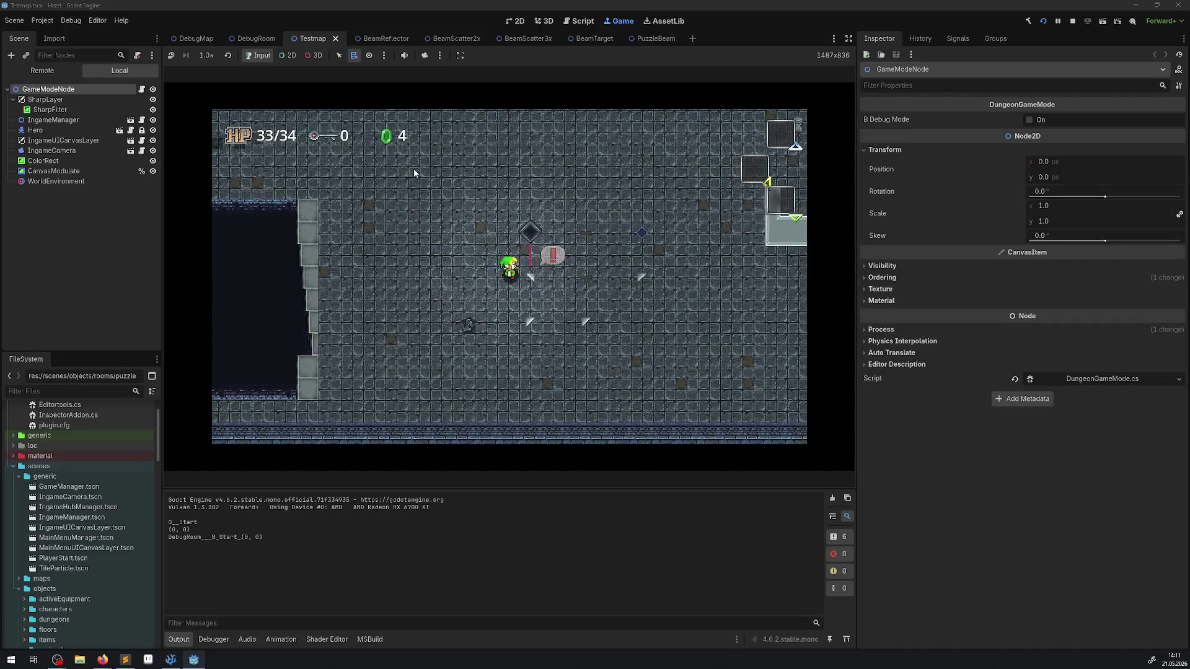
{"action": "key", "text": "Right"}
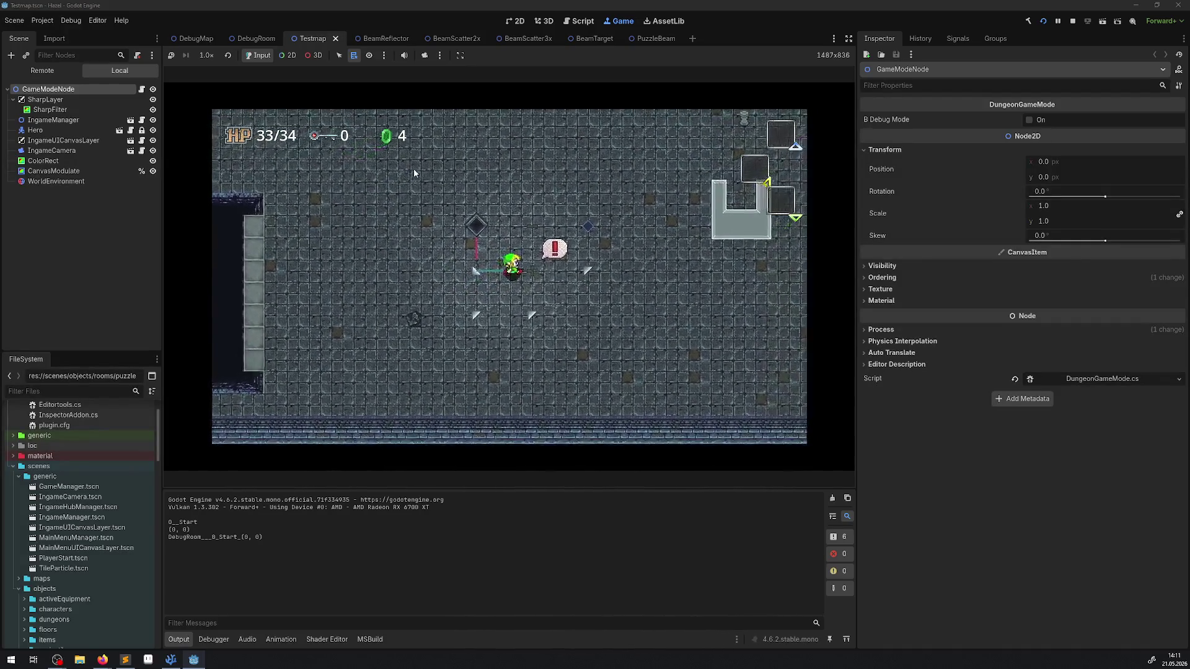
{"action": "key", "text": "Down"}
{"action": "key", "text": "Down"}
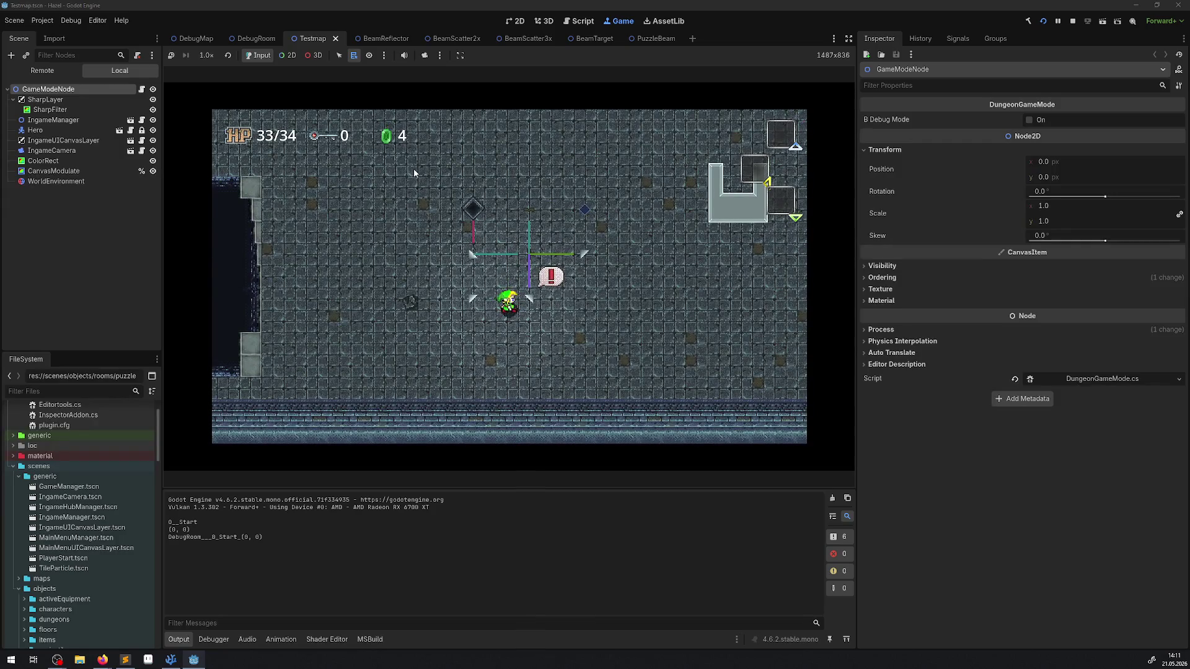
{"action": "key", "text": "Left"}
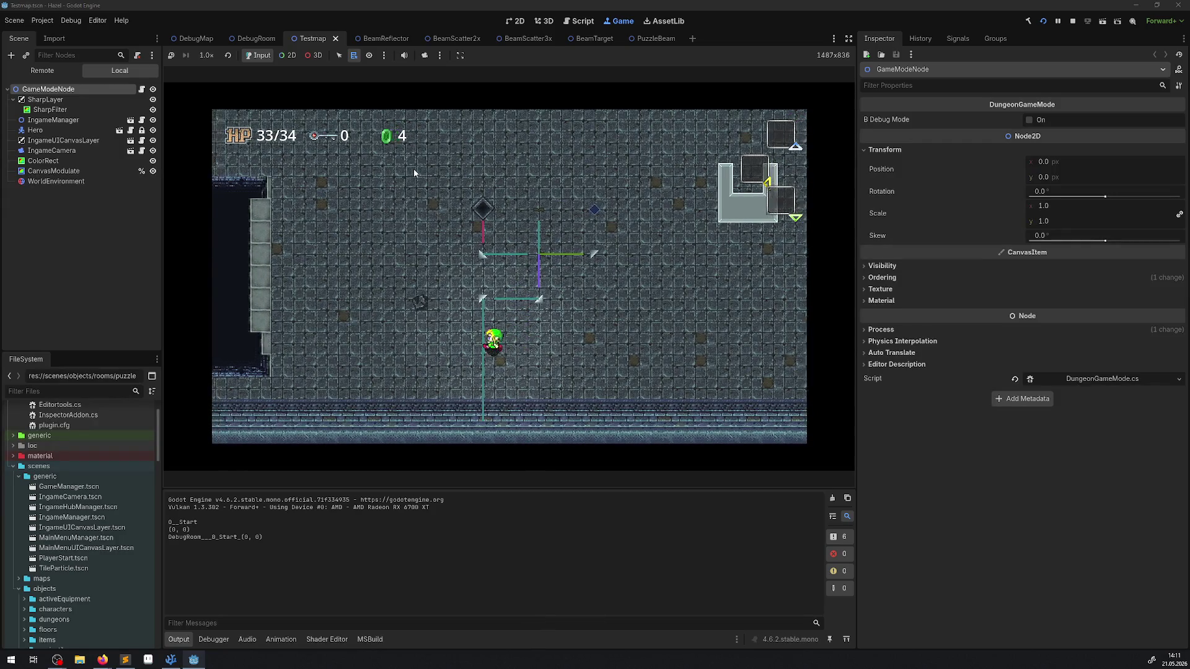
{"action": "key", "text": "Up"}
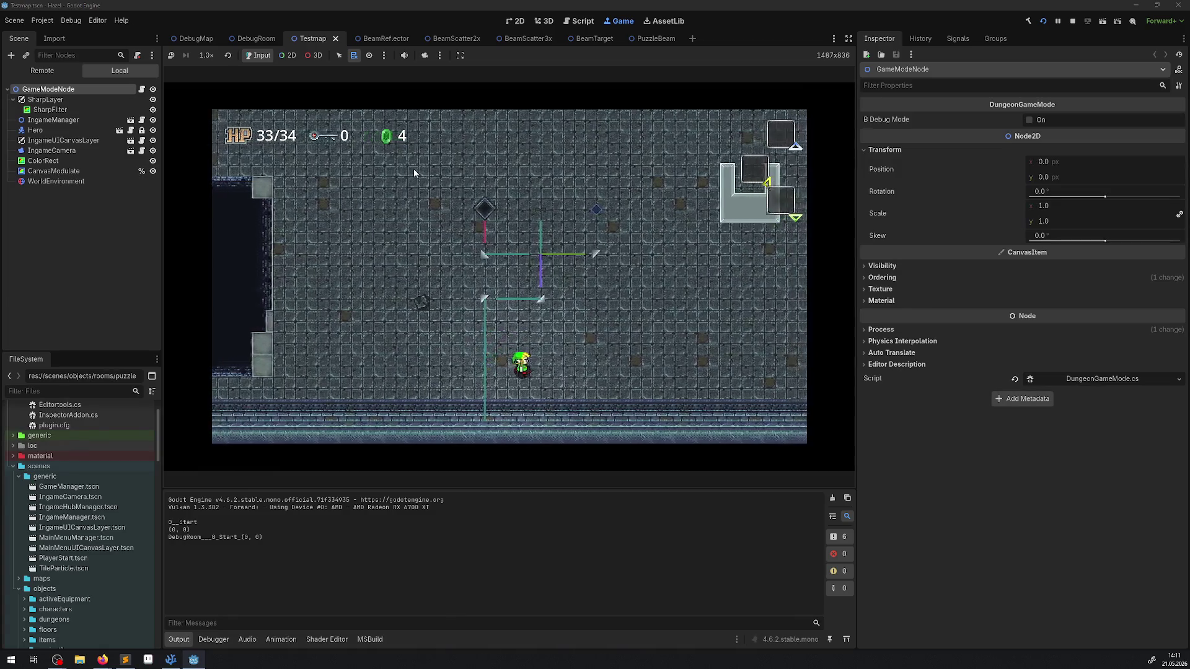
{"action": "key", "text": "Left"}
{"action": "key", "text": "Down"}
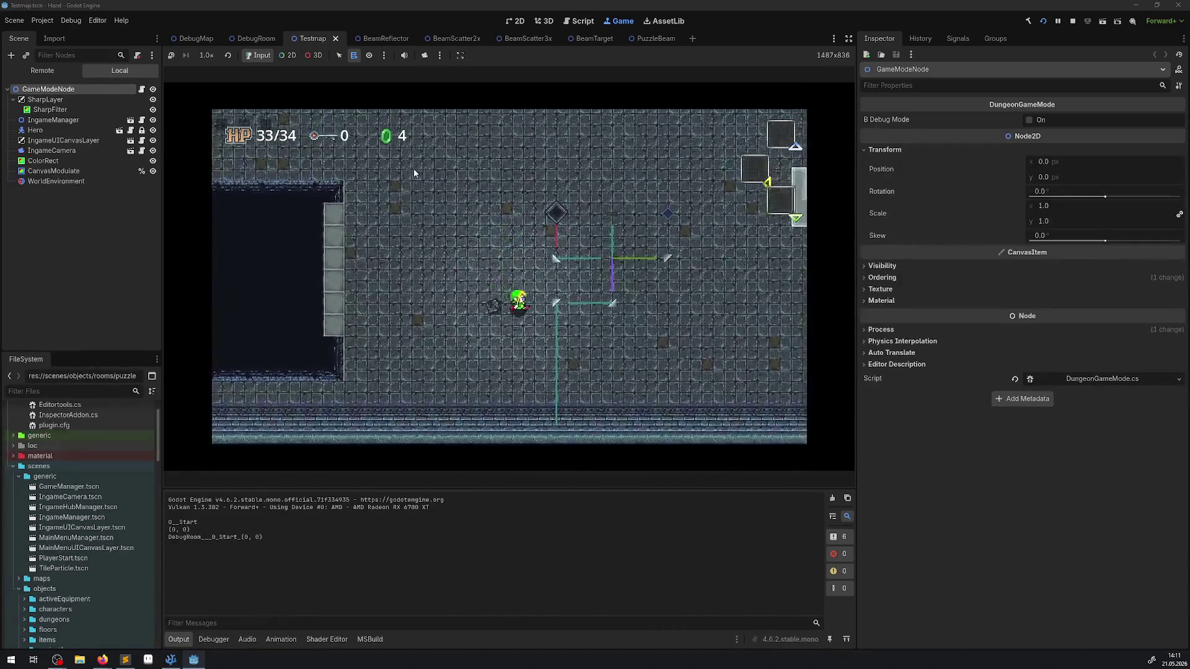
{"action": "key", "text": "Right"}
{"action": "key", "text": "Up"}
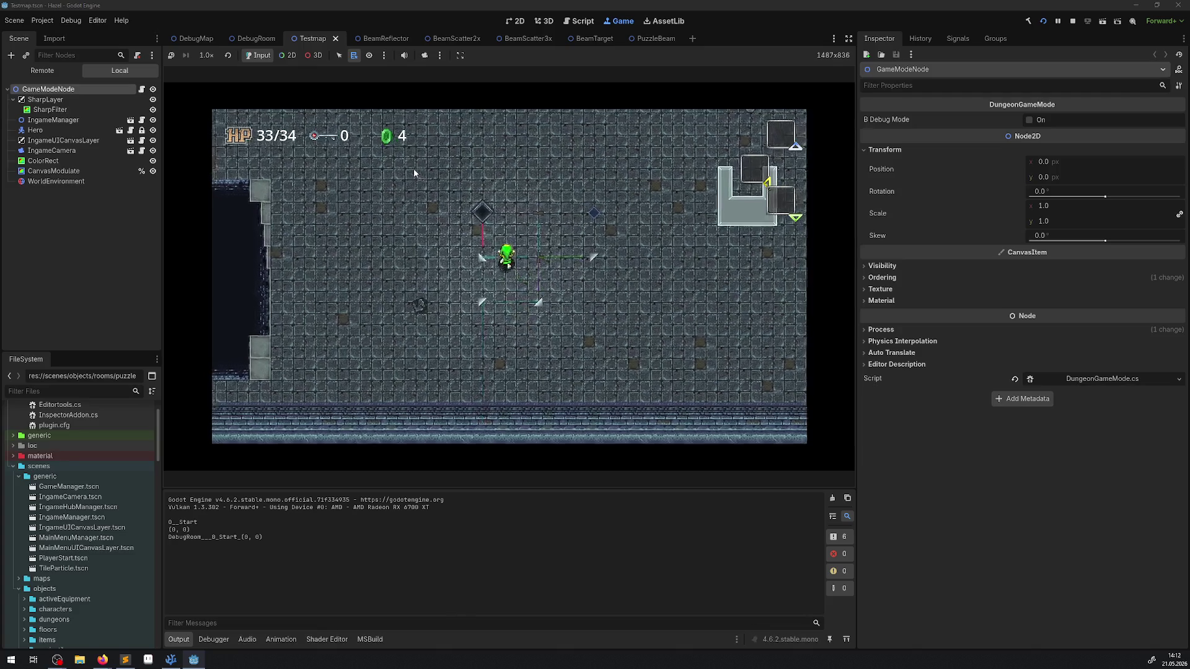
Walk the hero up and back down the room, stop the game, and return to PuzzleBeam.
{"action": "key", "text": "Down"}
{"action": "key", "text": "Down"}
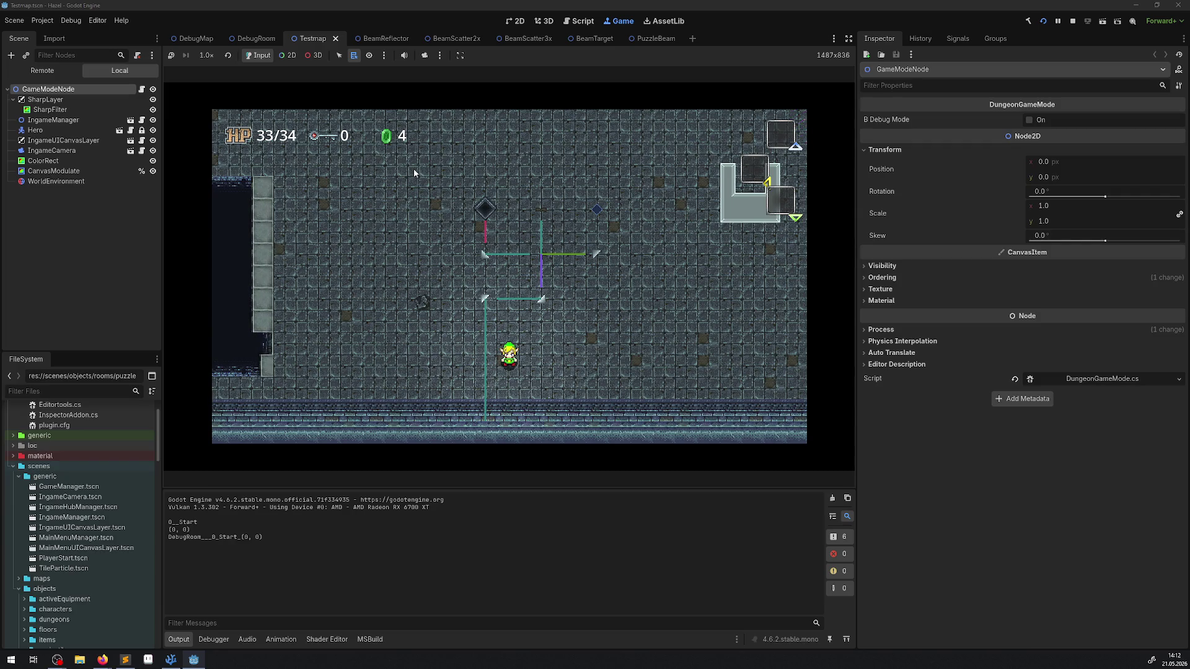
{"action": "key", "text": "Up"}
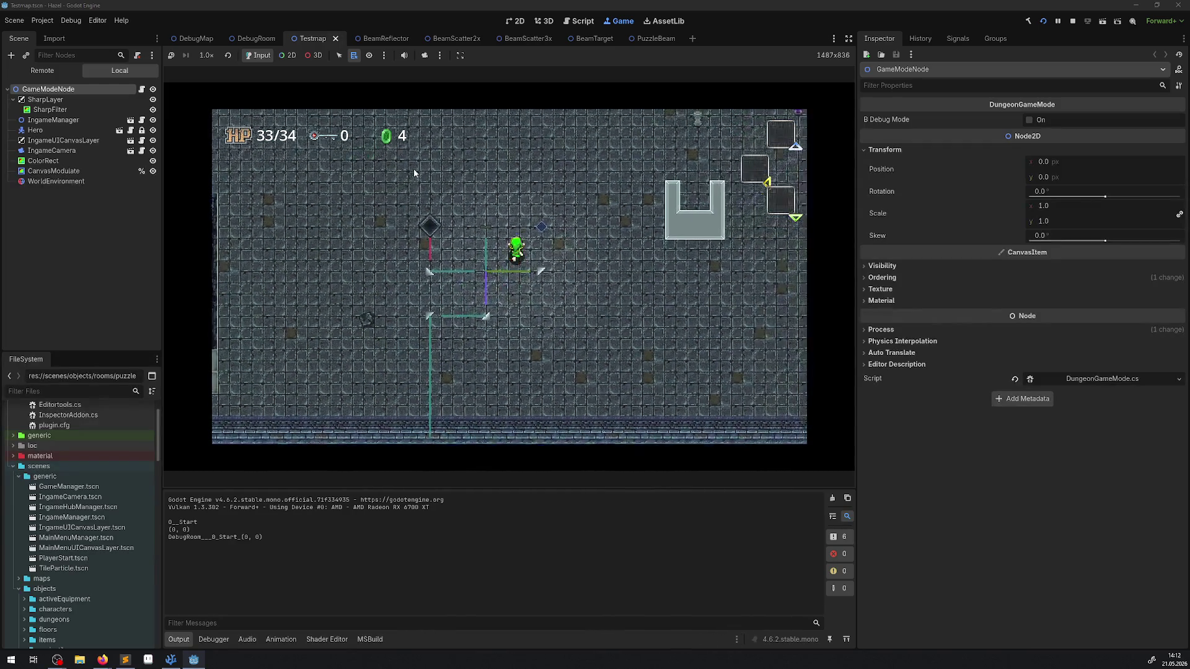
{"action": "key", "text": "Up"}
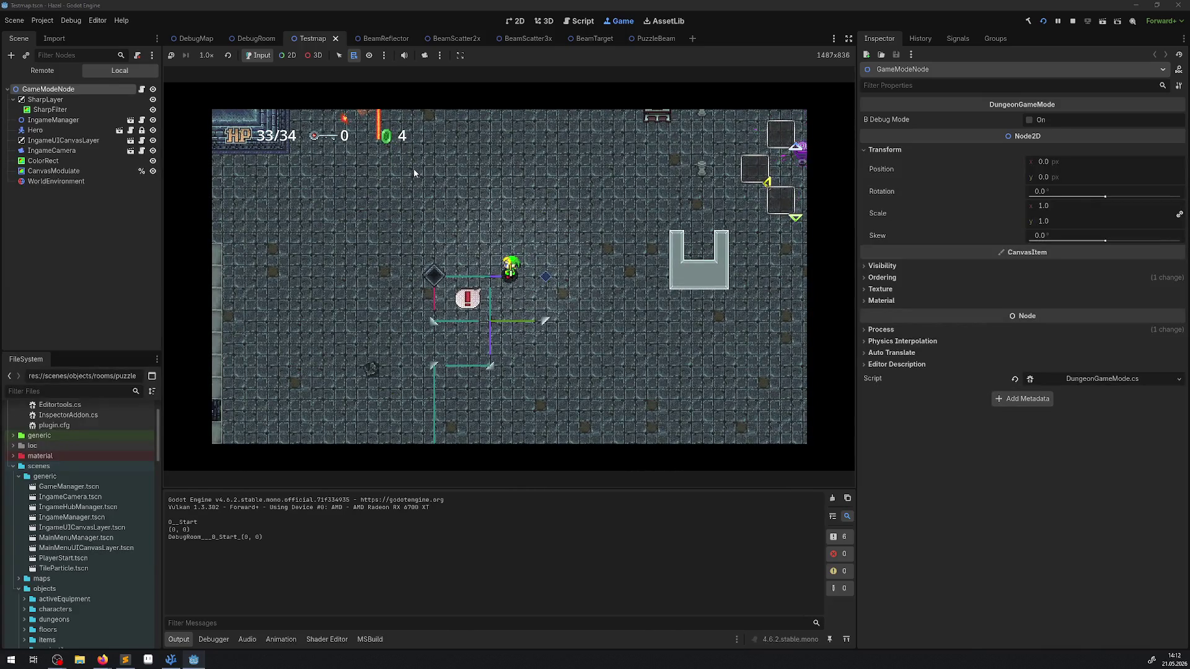
{"action": "key", "text": "Up"}
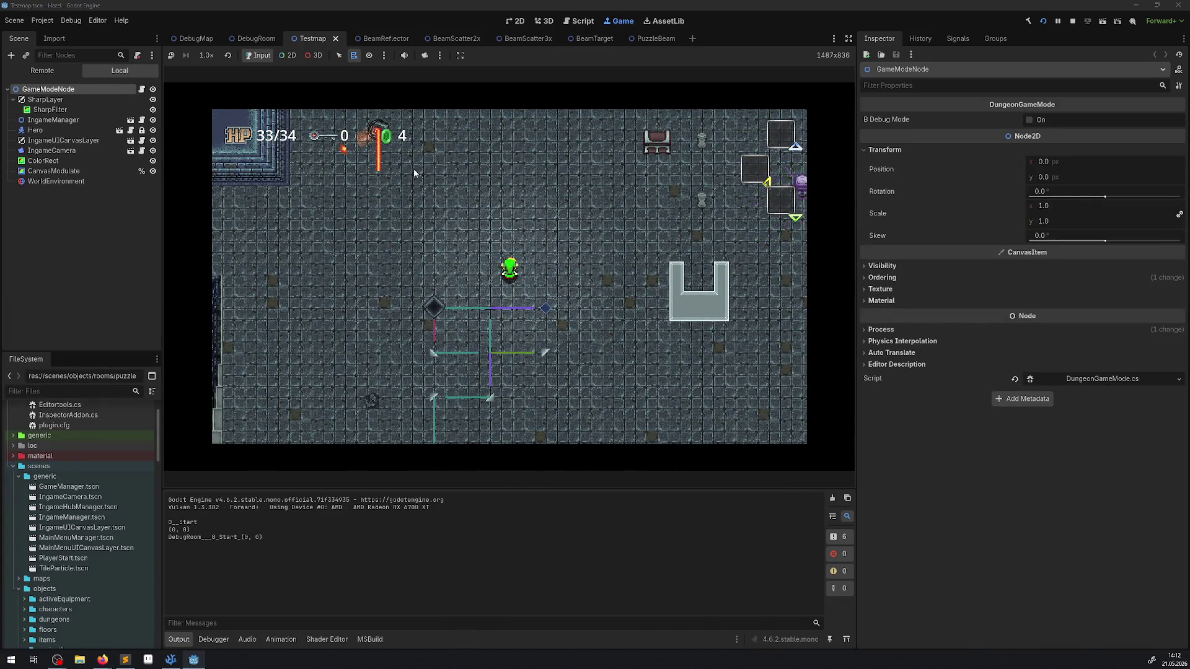
{"action": "key", "text": "Down"}
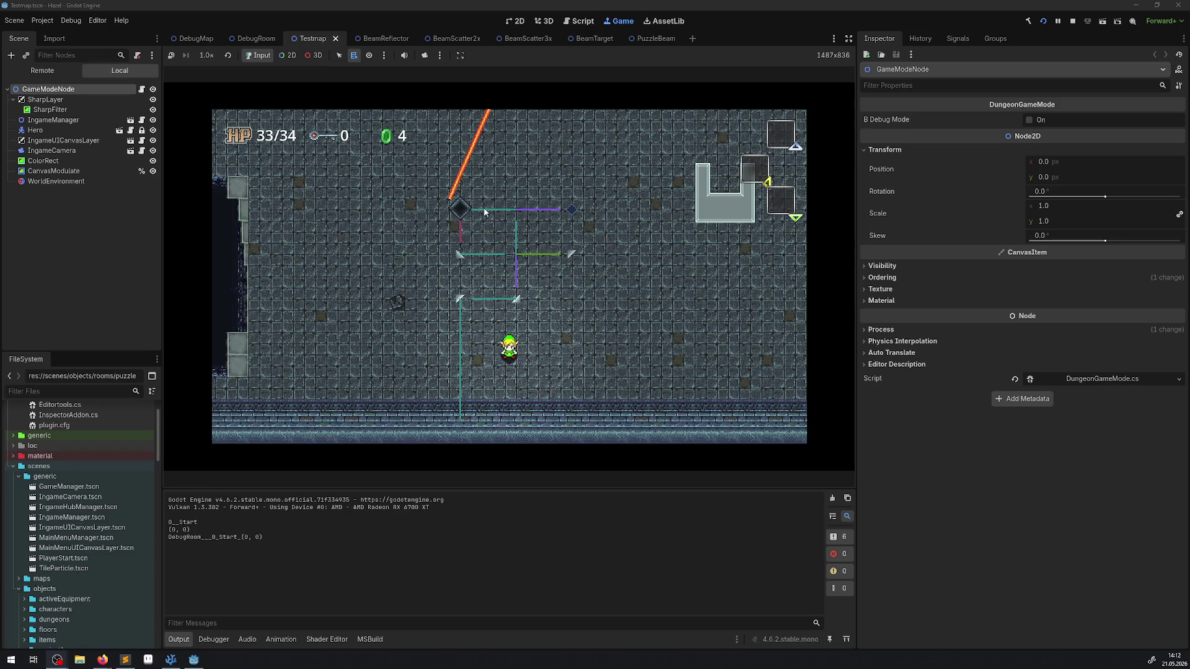
{"action": "left_click", "coordinate": [1073, 21]}
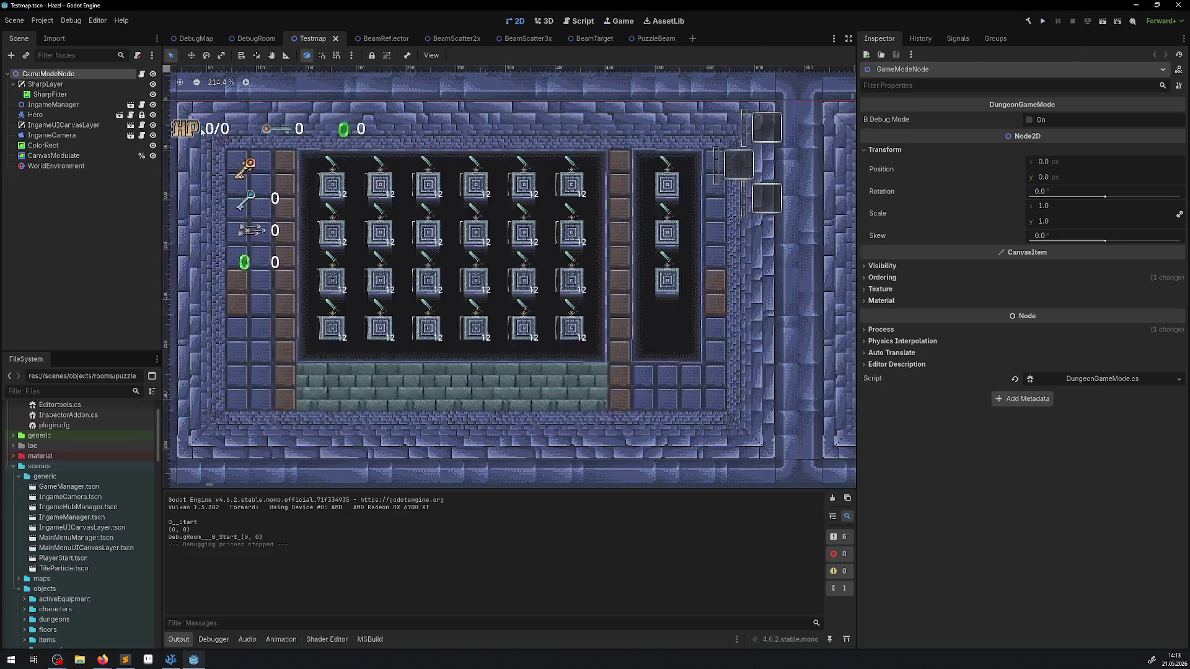
{"action": "left_click", "coordinate": [656, 38]}
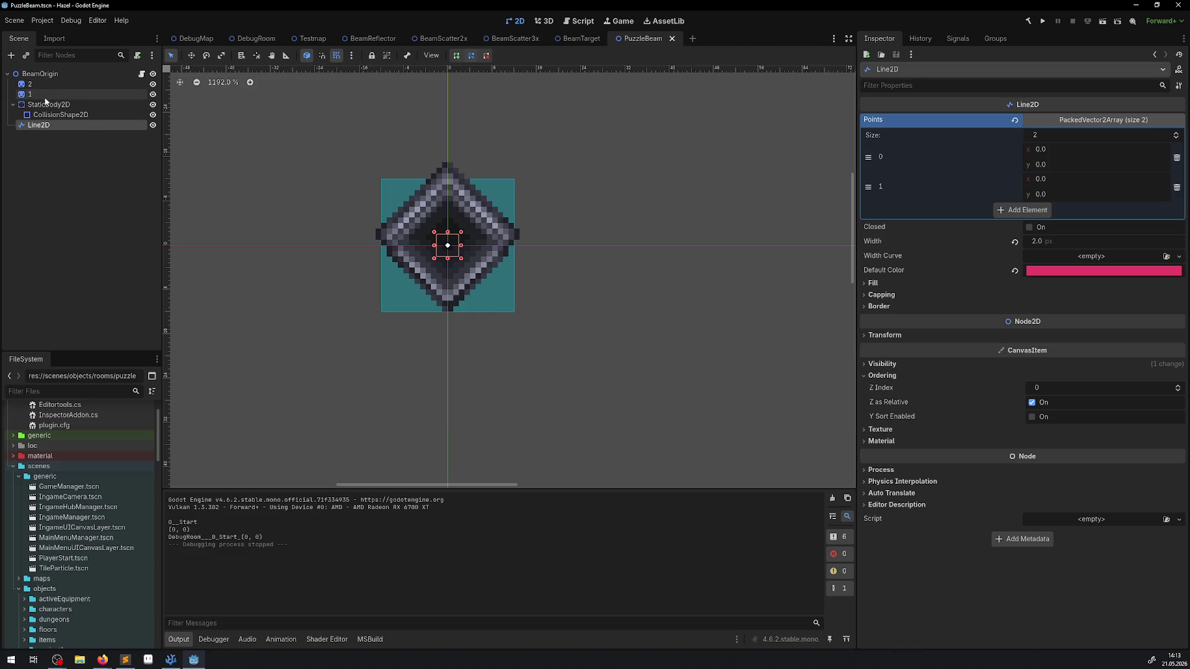
Remove layer 2 from the StaticBody2D collision masks in PuzzleBeam and BeamTarget.
{"action": "left_click", "coordinate": [46, 106]}
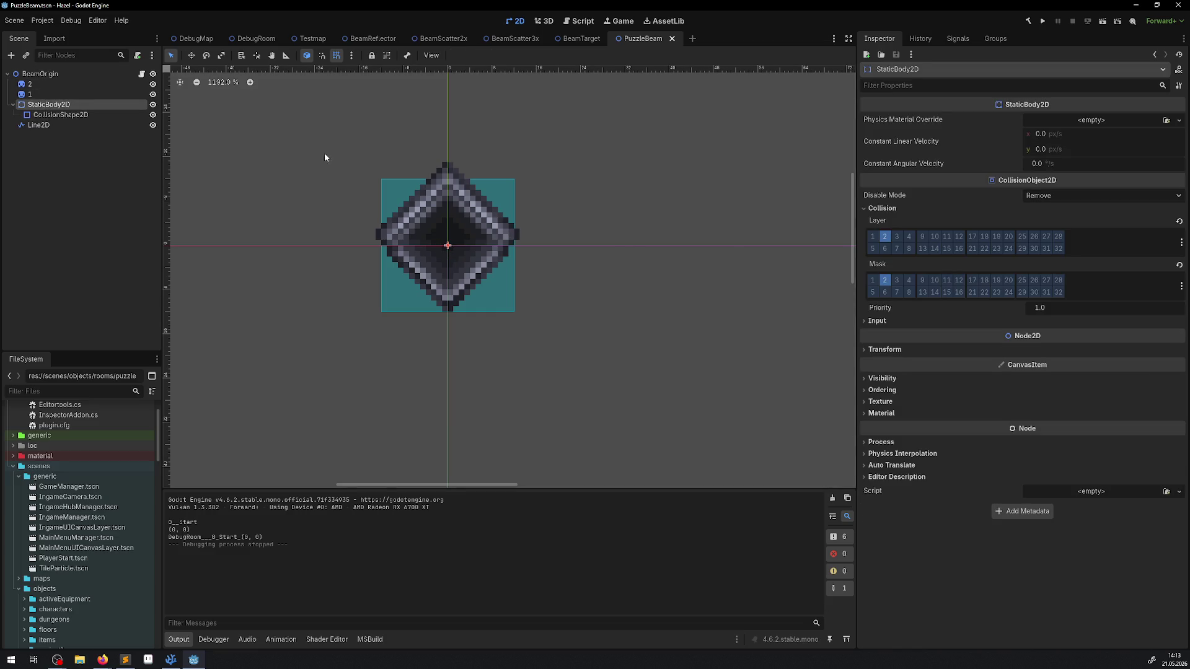
{"action": "left_click", "coordinate": [883, 285]}
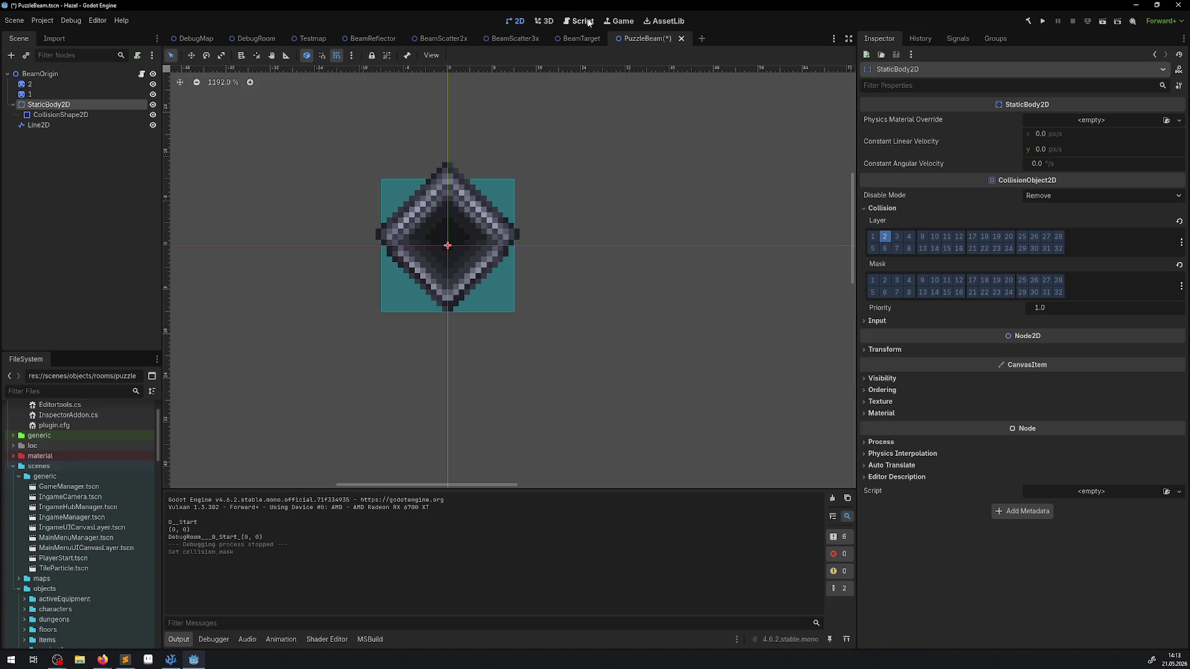
{"action": "left_click", "coordinate": [578, 39]}
{"action": "left_click", "coordinate": [39, 84]}
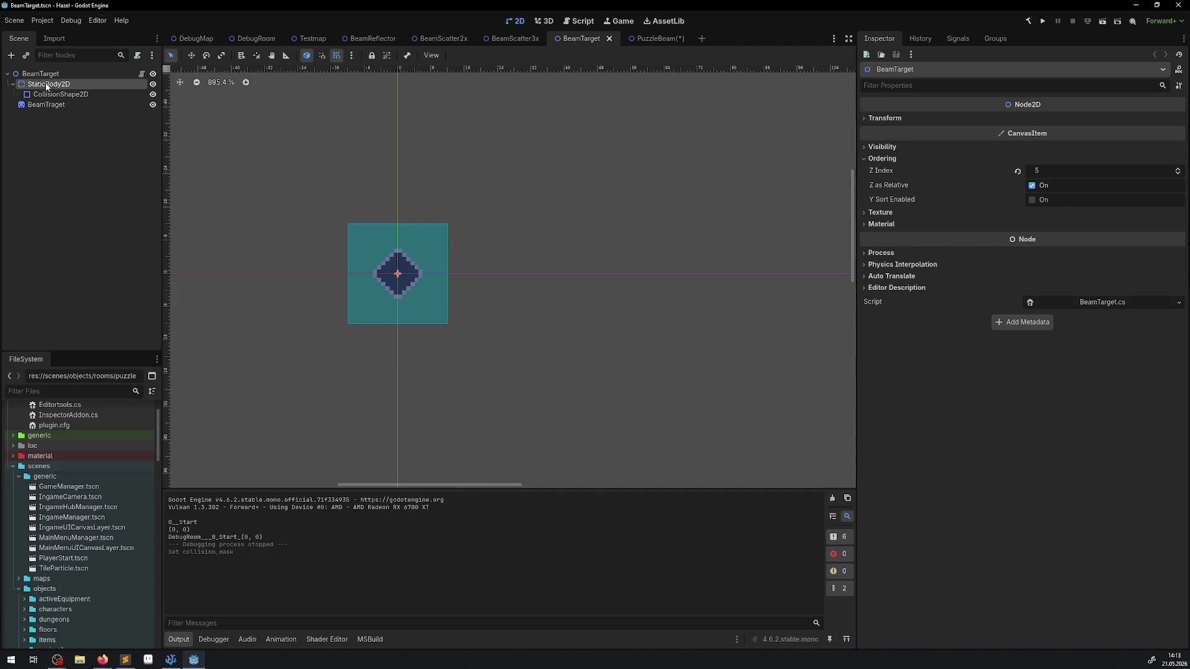
{"action": "left_click", "coordinate": [885, 284]}
Inspect the static body masks in BeamScatter3x, BeamScatter2x and BeamReflector, then return to Testmap.
{"action": "left_click", "coordinate": [514, 38]}
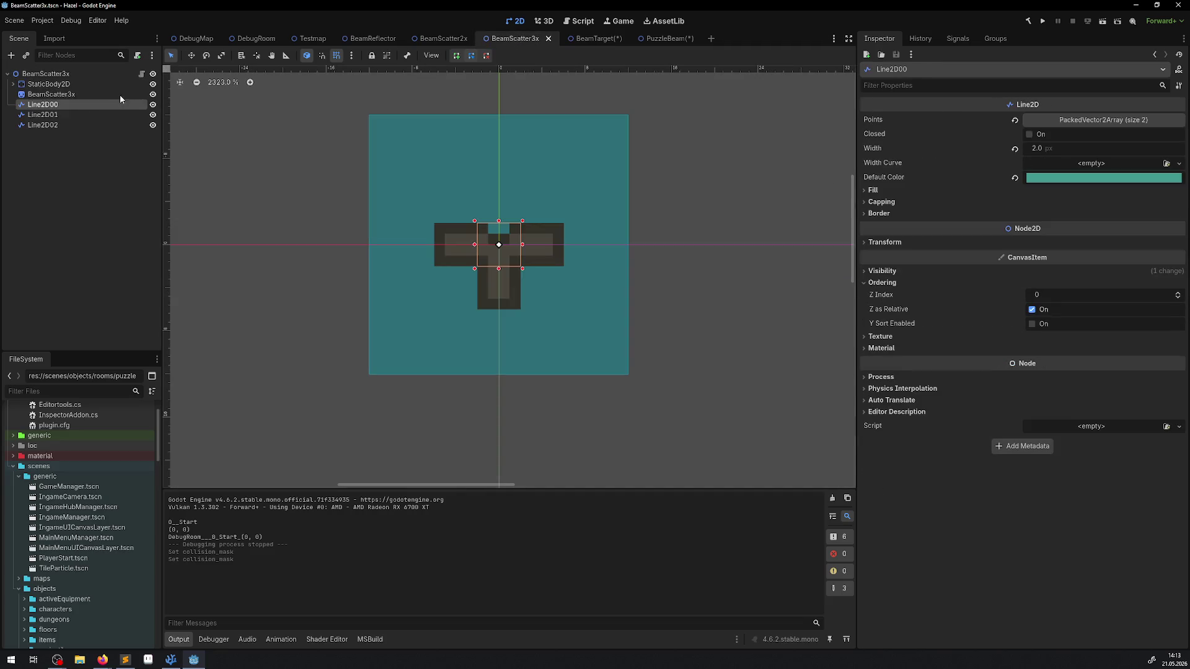
{"action": "left_click", "coordinate": [48, 84]}
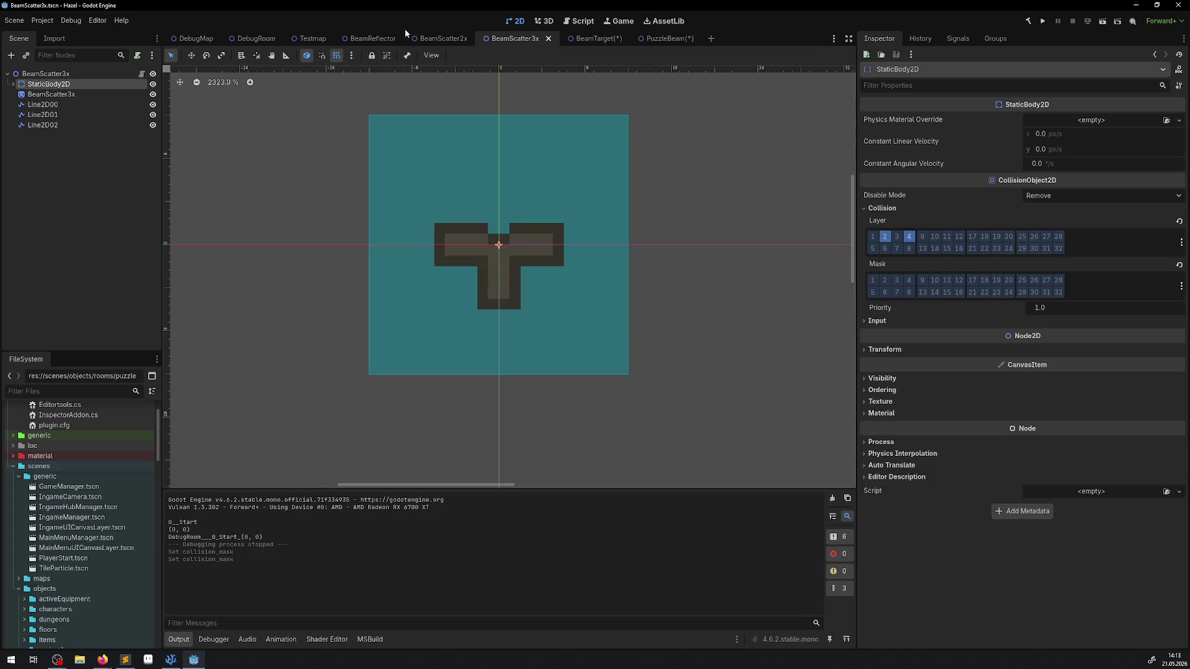
{"action": "left_click", "coordinate": [440, 40]}
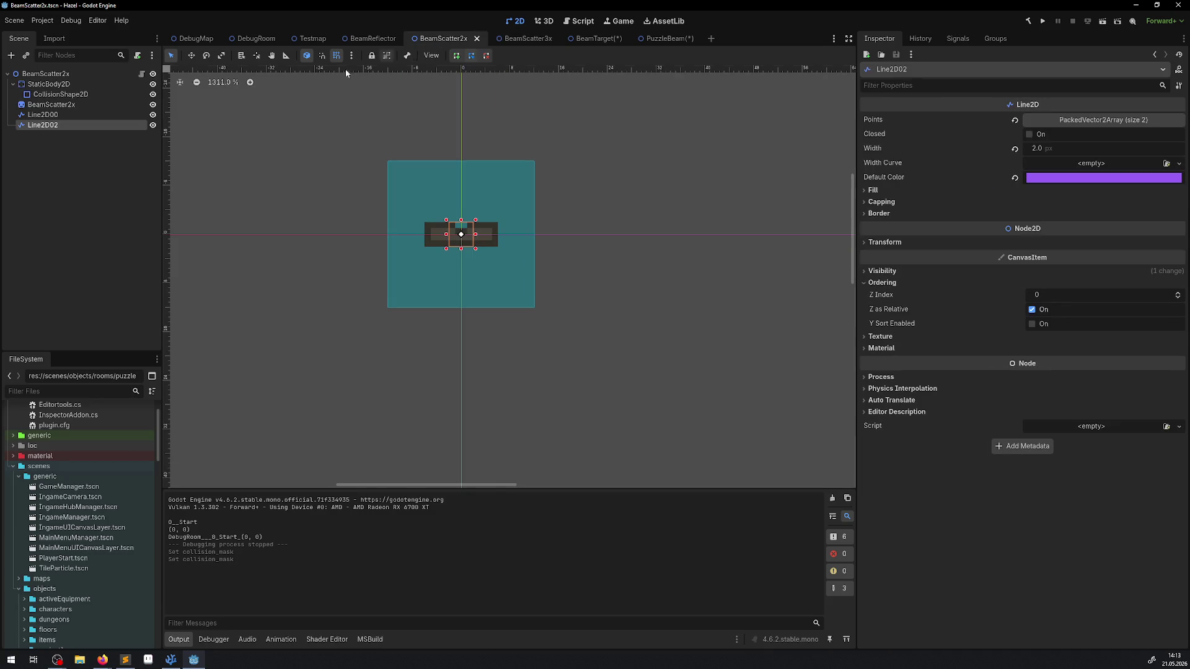
{"action": "left_click", "coordinate": [50, 84]}
{"action": "left_click", "coordinate": [371, 38]}
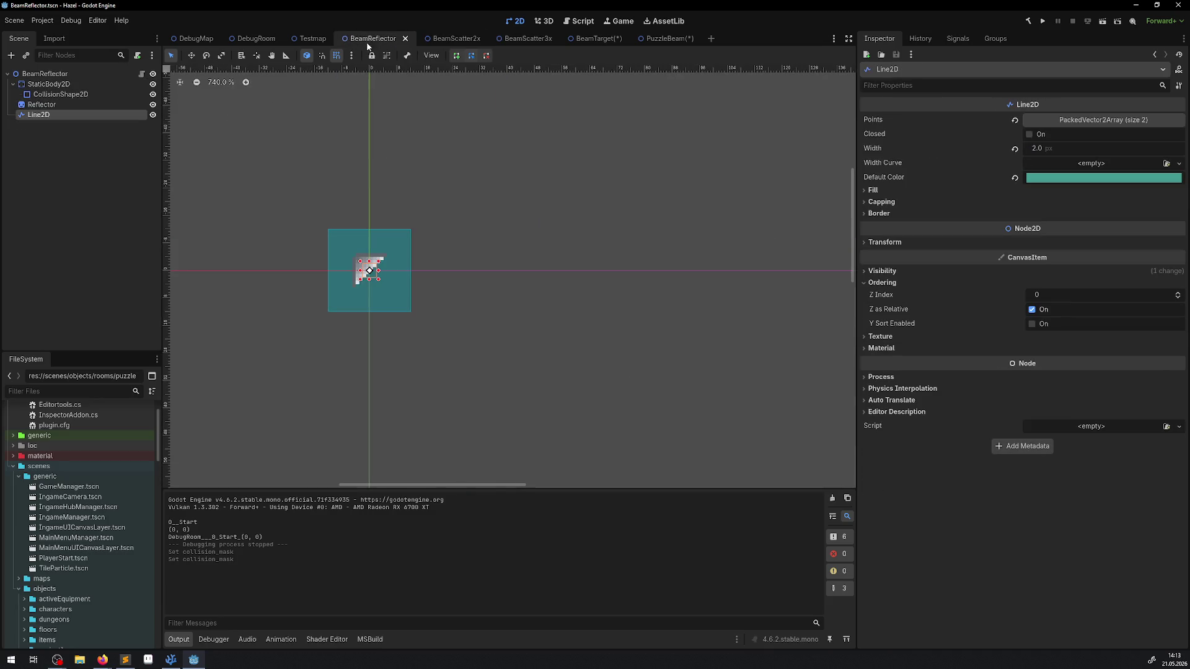
{"action": "left_click", "coordinate": [44, 92]}
{"action": "left_click", "coordinate": [44, 86]}
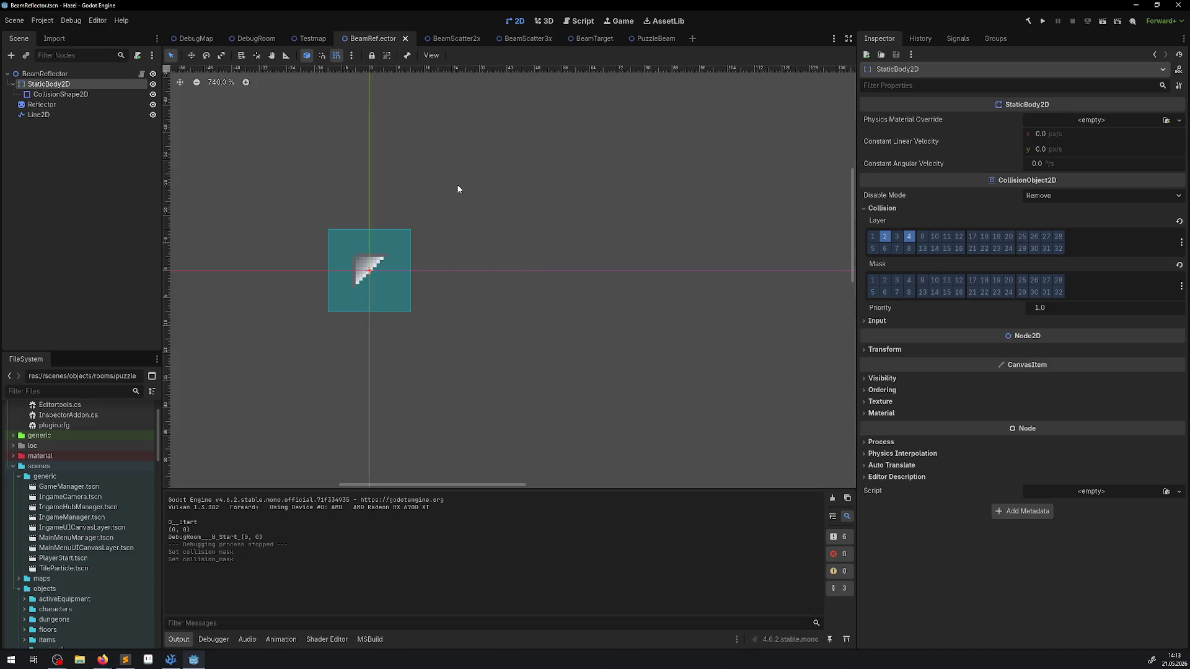
{"action": "left_click", "coordinate": [310, 39]}
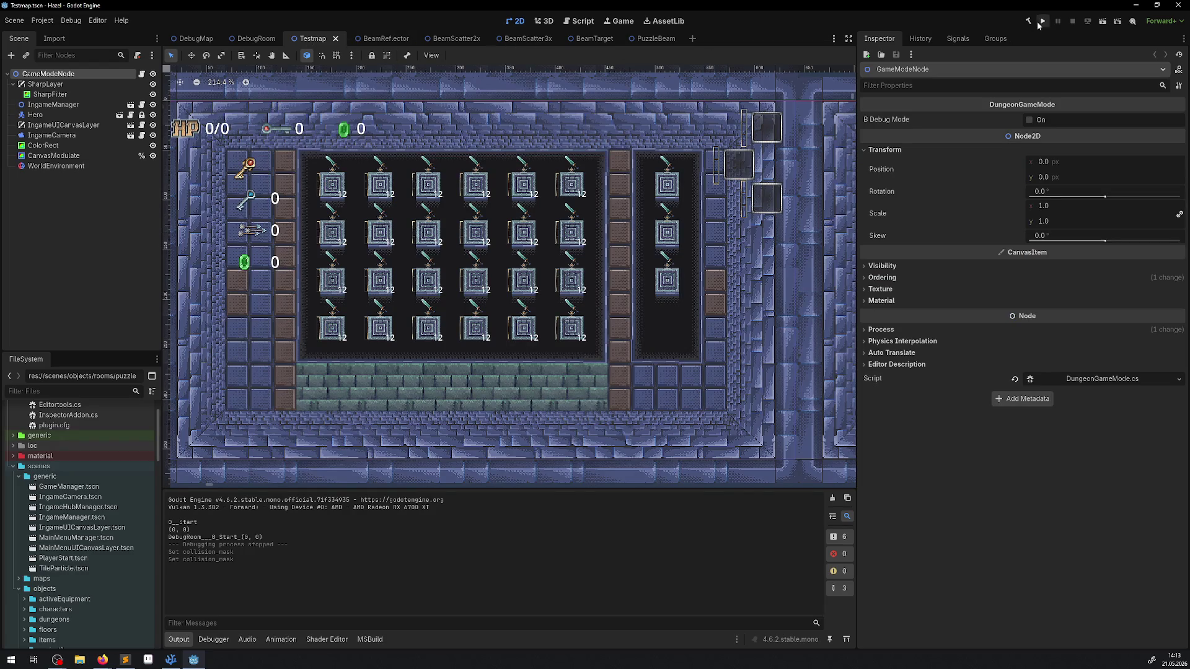
Playtest again, walking the hero up toward the beam, then stop and switch to Visual Studio Code.
{"action": "left_click", "coordinate": [1040, 22]}
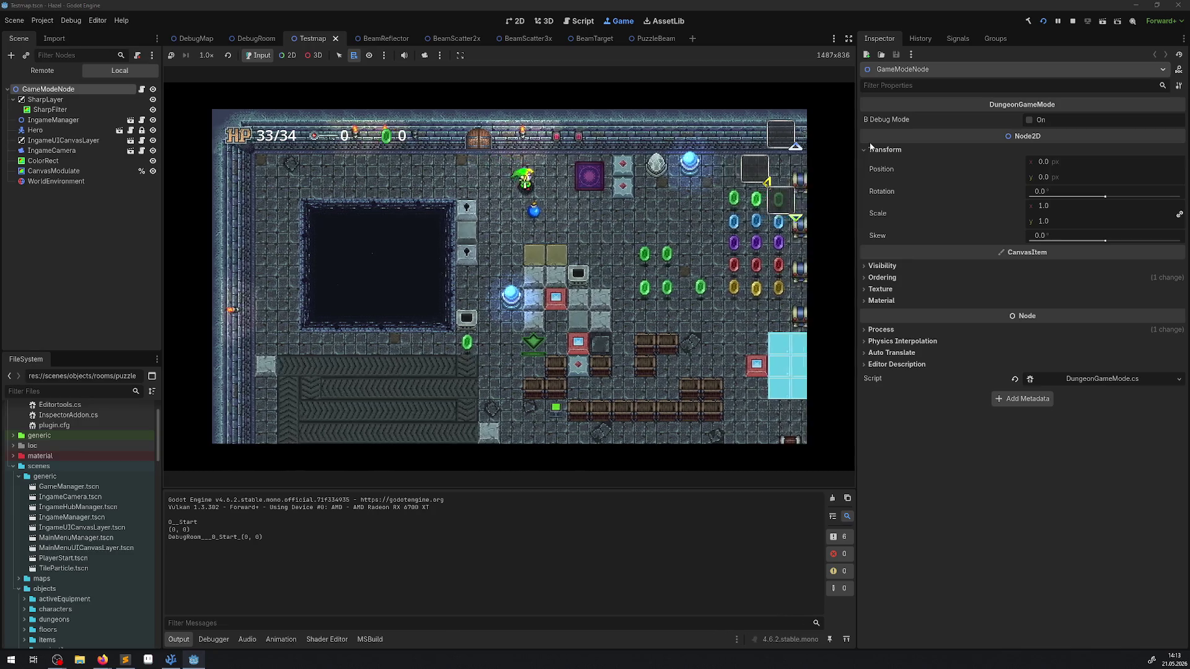
{"action": "mouse_move", "coordinate": [871, 146]}
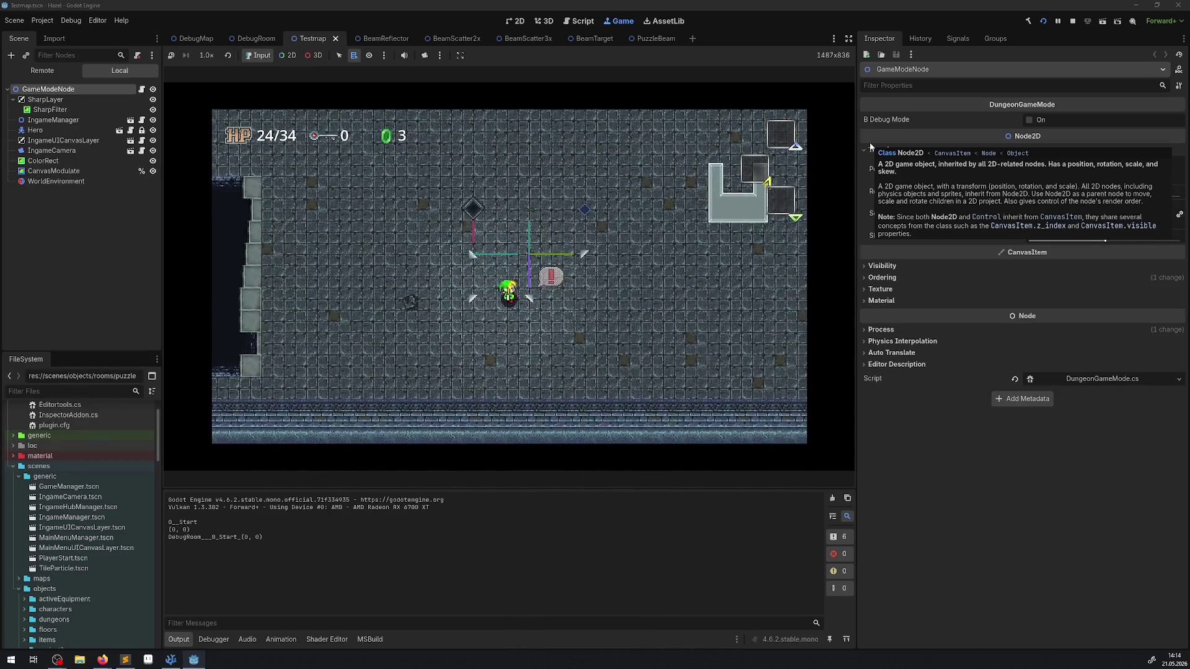
{"action": "key", "text": "Up"}
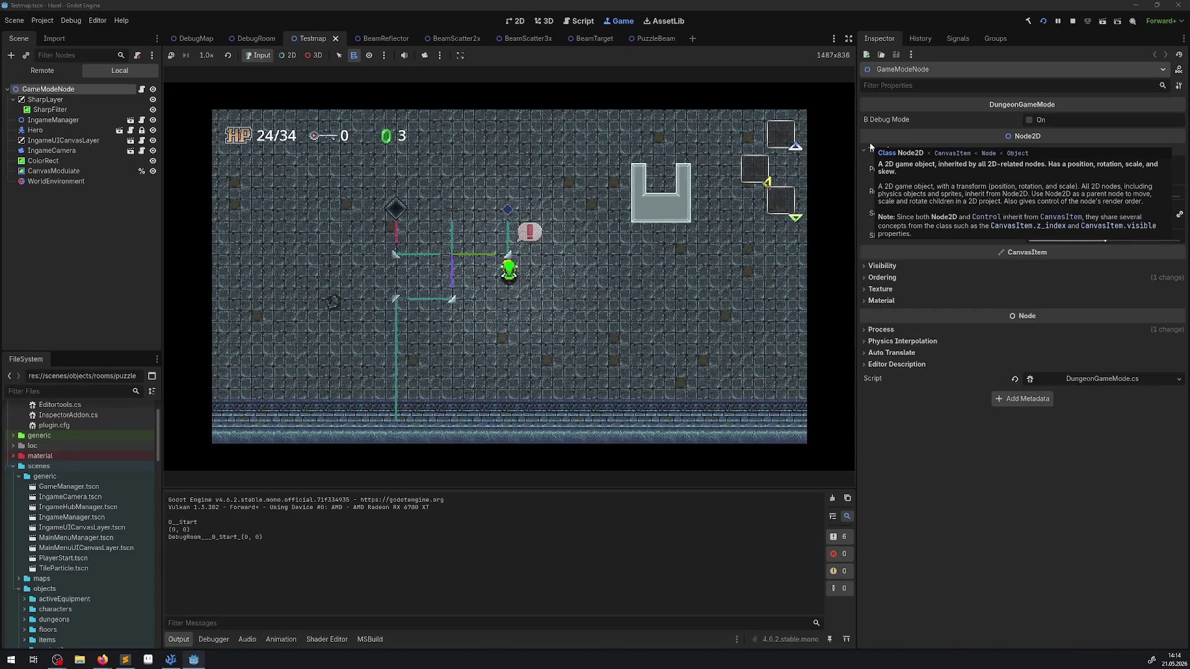
{"action": "key", "text": "Up"}
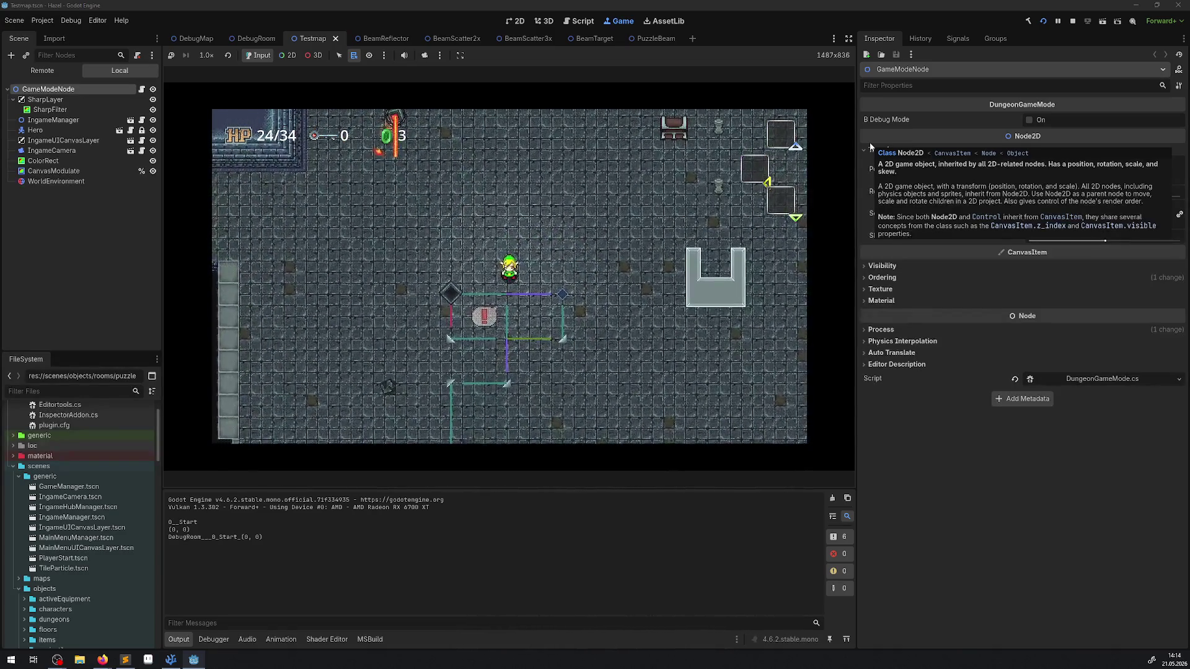
{"action": "key", "text": "Up"}
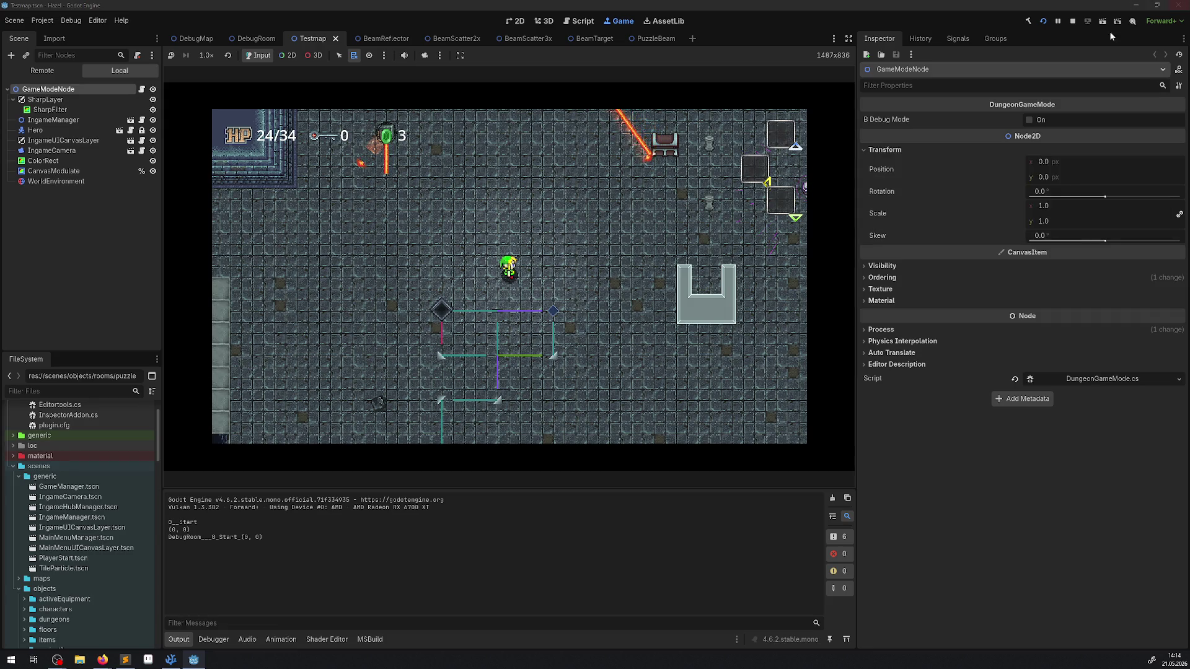
{"action": "left_click", "coordinate": [1072, 20]}
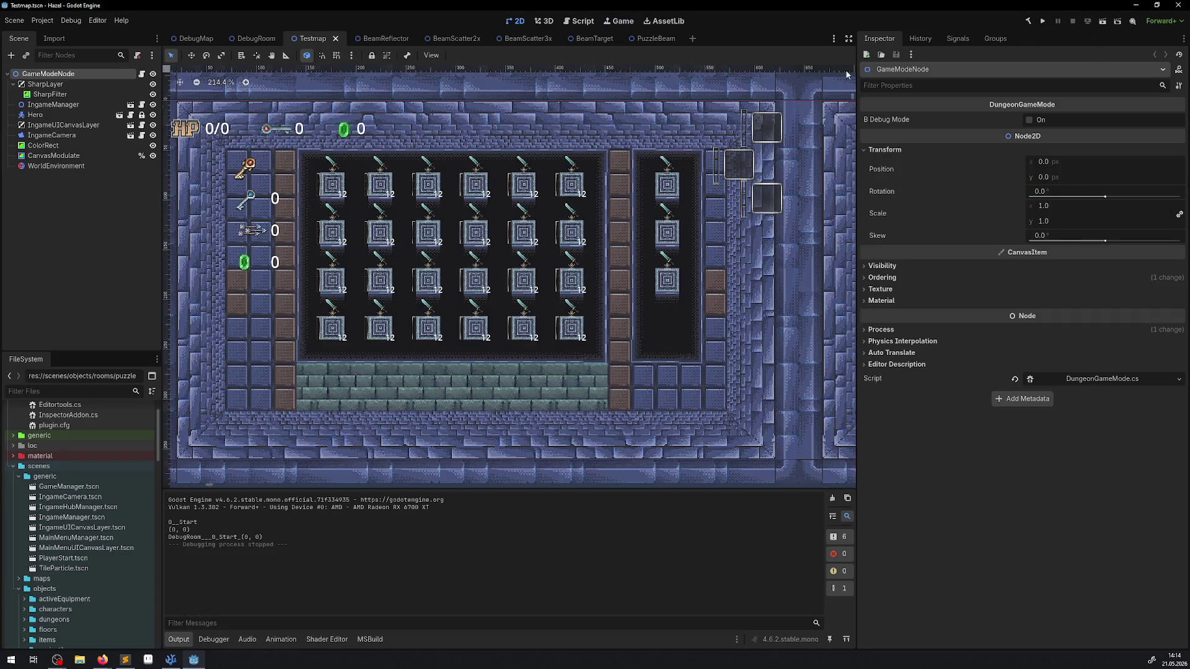
{"action": "left_click", "coordinate": [170, 659]}
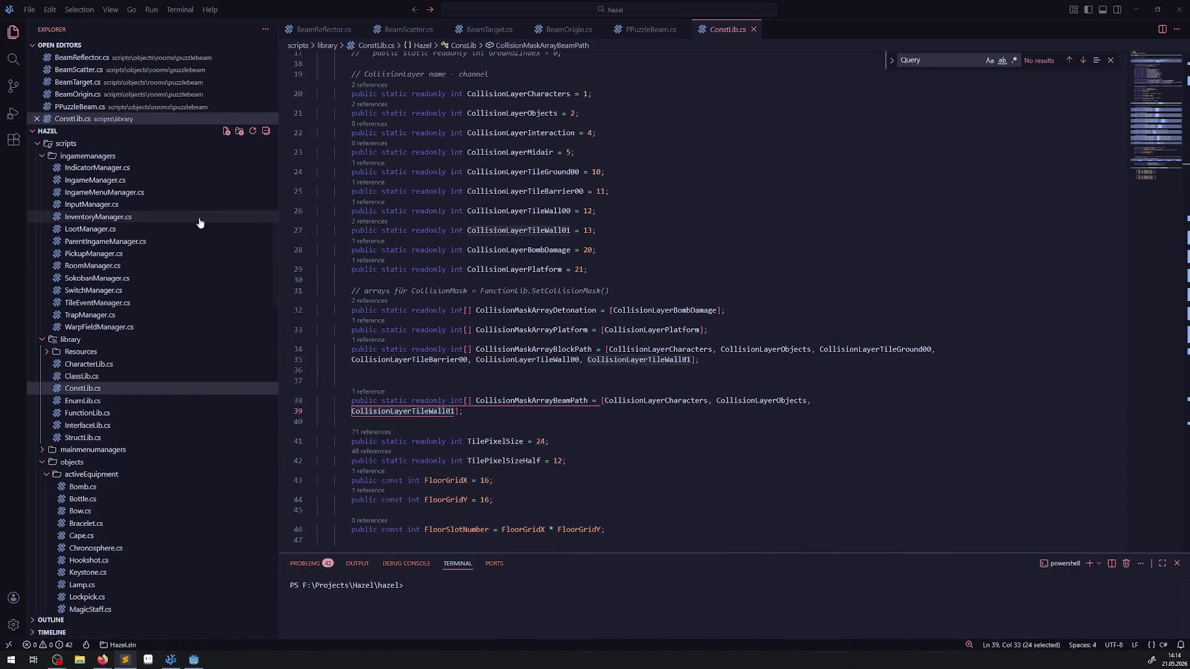
Close the ConstLib, PPuzzleBeam, BeamOrigin, BeamTarget, BeamScatter and BeamReflector scripts.
{"action": "scroll", "coordinate": [180, 398], "scroll_direction": "down", "scroll_amount": 10}
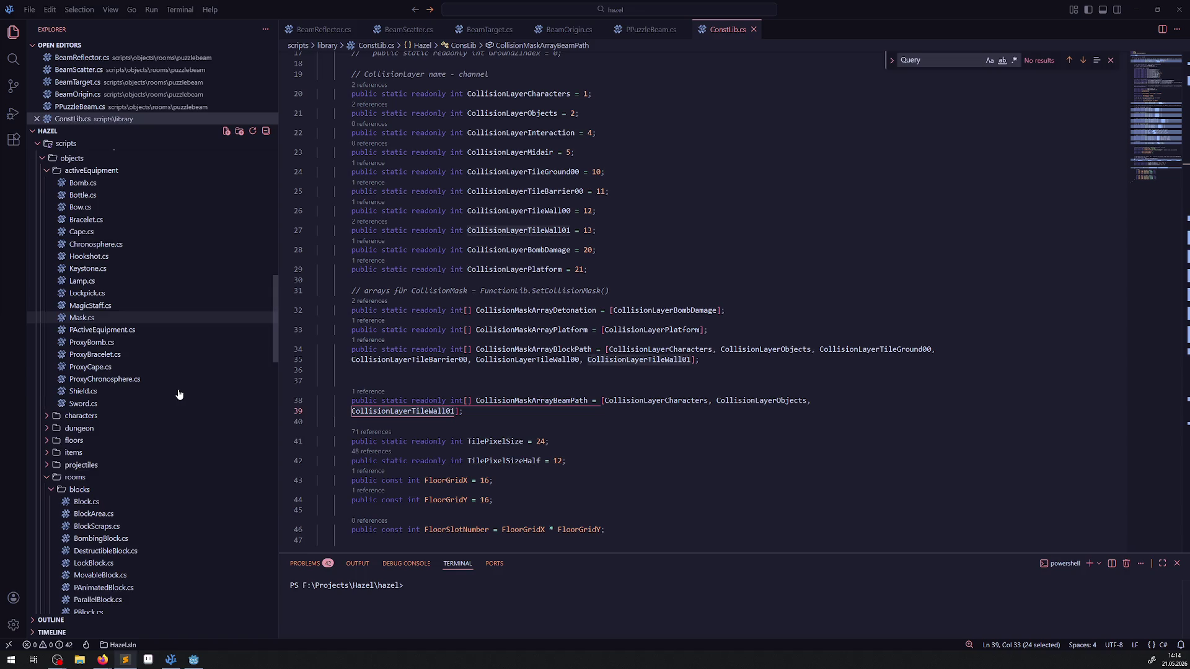
{"action": "left_click", "coordinate": [754, 29]}
{"action": "left_click", "coordinate": [682, 29]}
{"action": "left_click", "coordinate": [600, 29]}
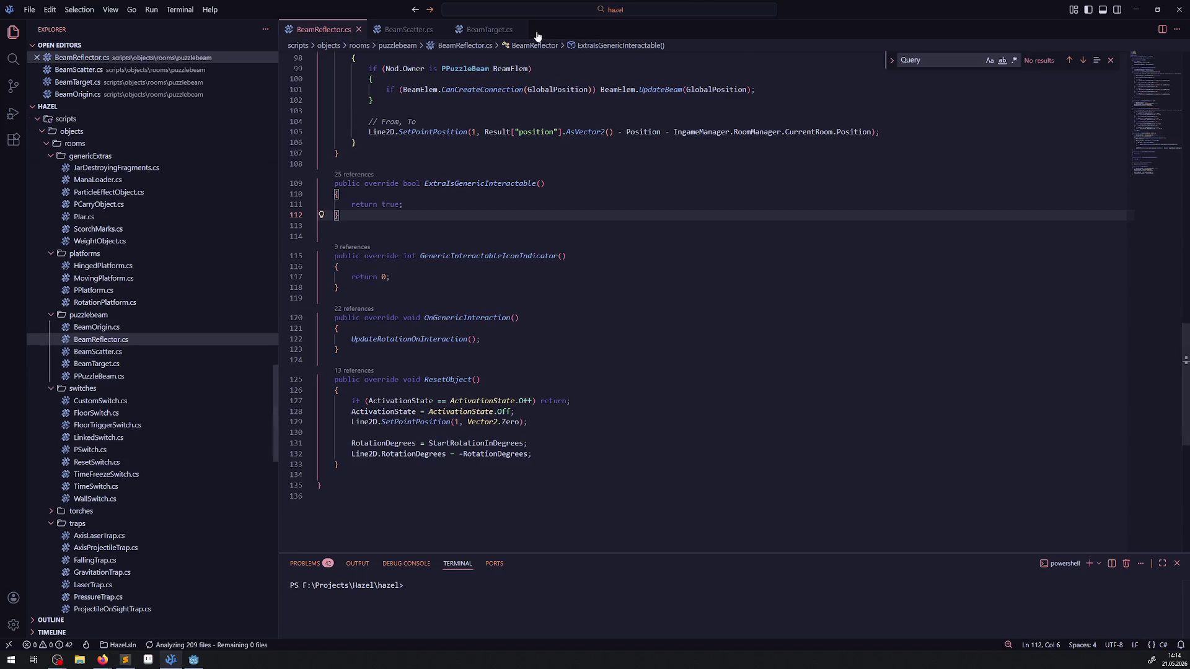
{"action": "left_click", "coordinate": [519, 29]}
{"action": "left_click", "coordinate": [438, 31]}
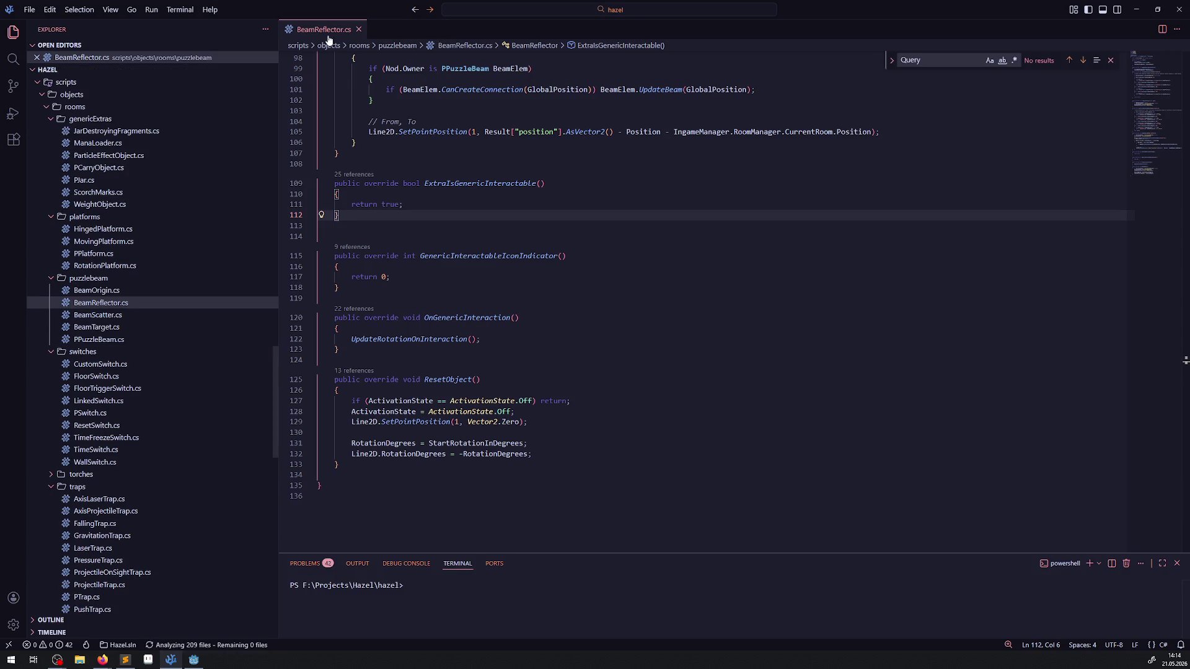
{"action": "left_click", "coordinate": [357, 29]}
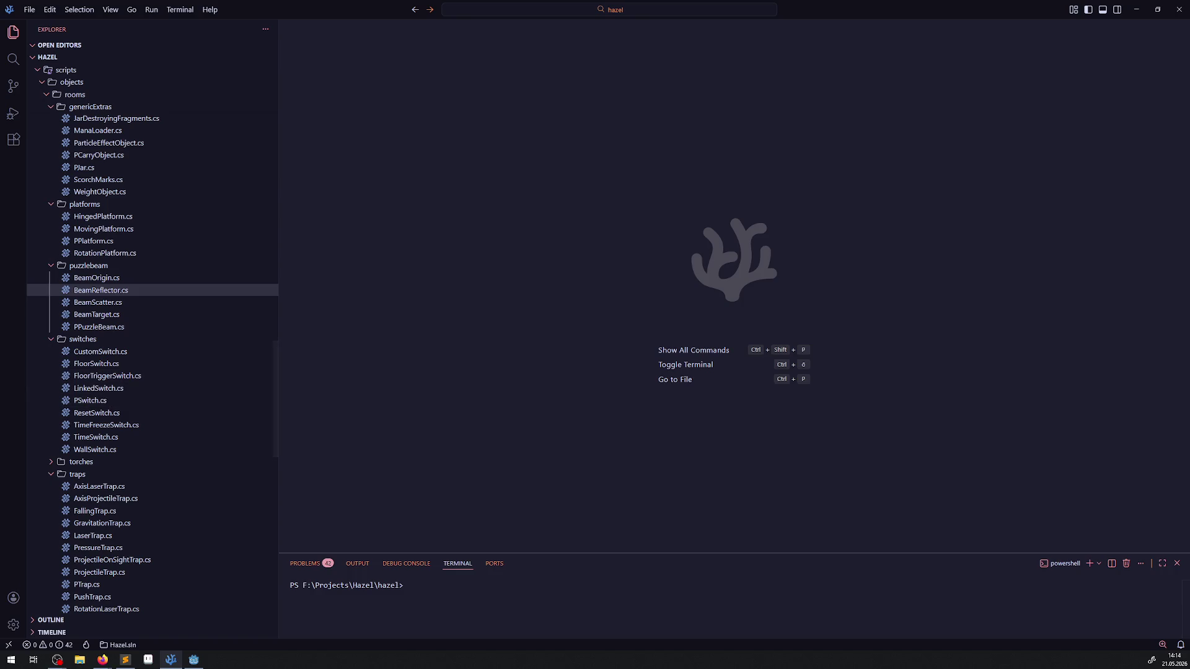
{"action": "key", "text": "alt+Tab"}
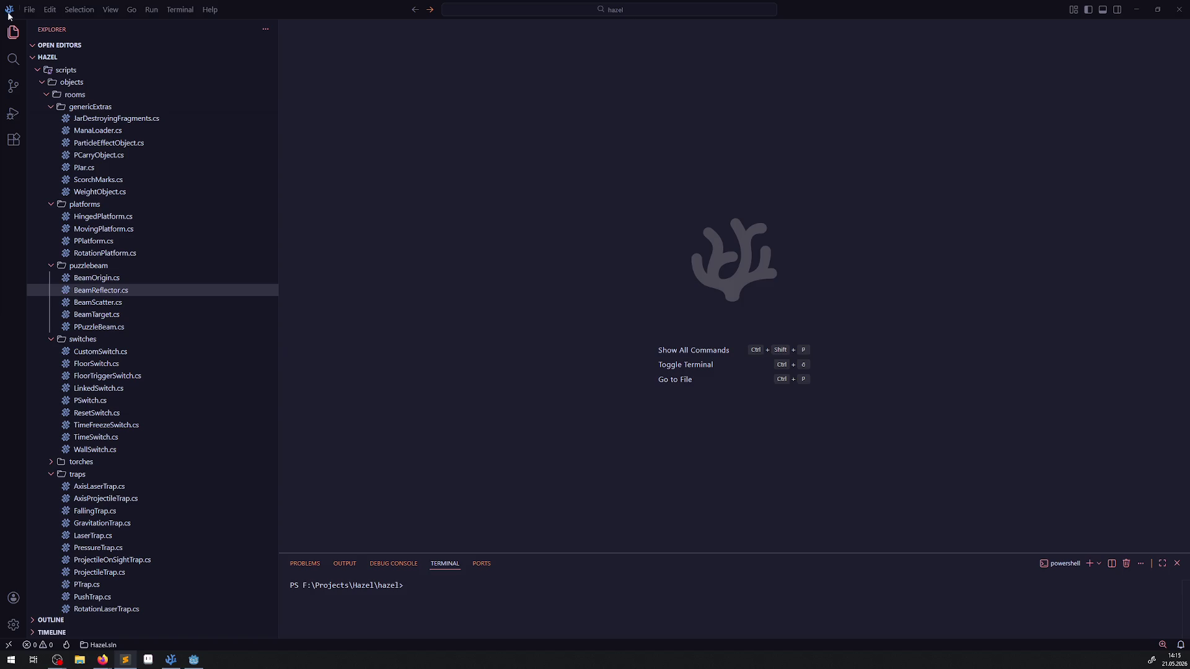
Collapse the puzzlebeam, platforms, genericExtras, switches and traps script folders.
{"action": "left_click", "coordinate": [51, 265]}
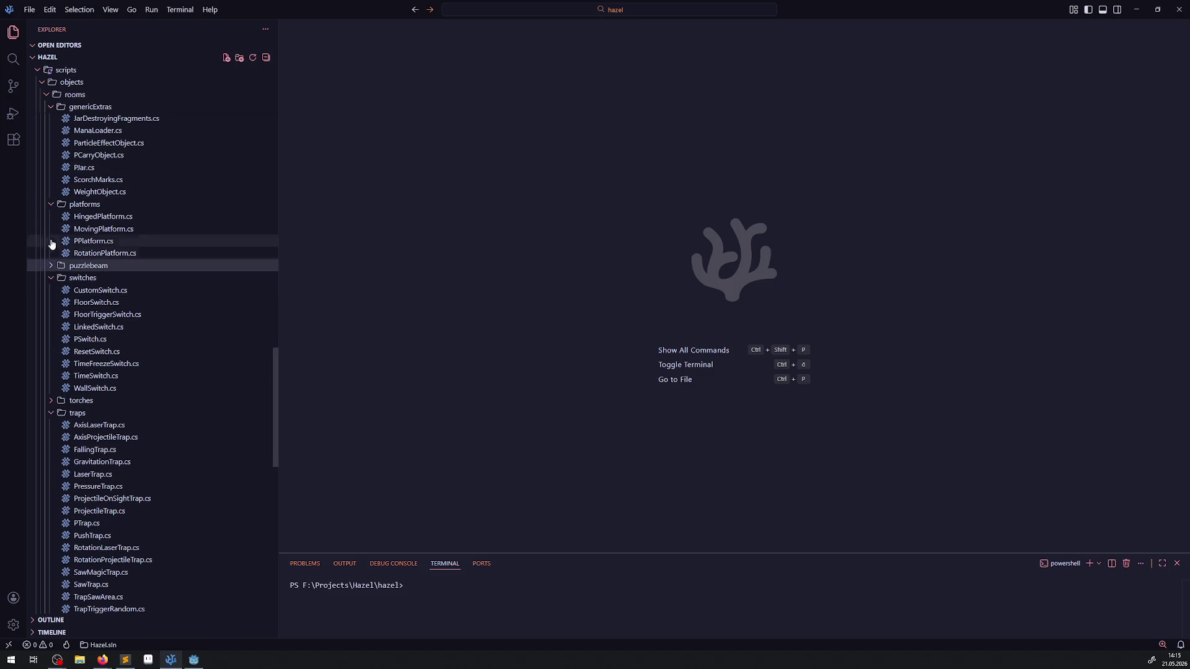
{"action": "left_click", "coordinate": [52, 204]}
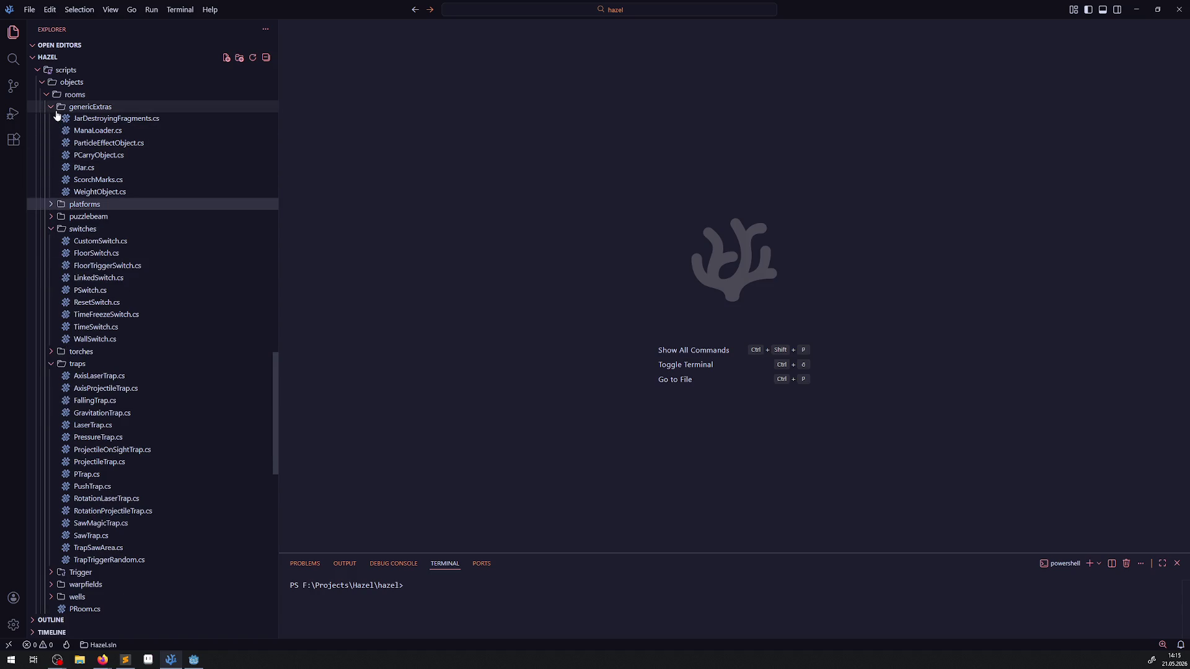
{"action": "left_click", "coordinate": [55, 110]}
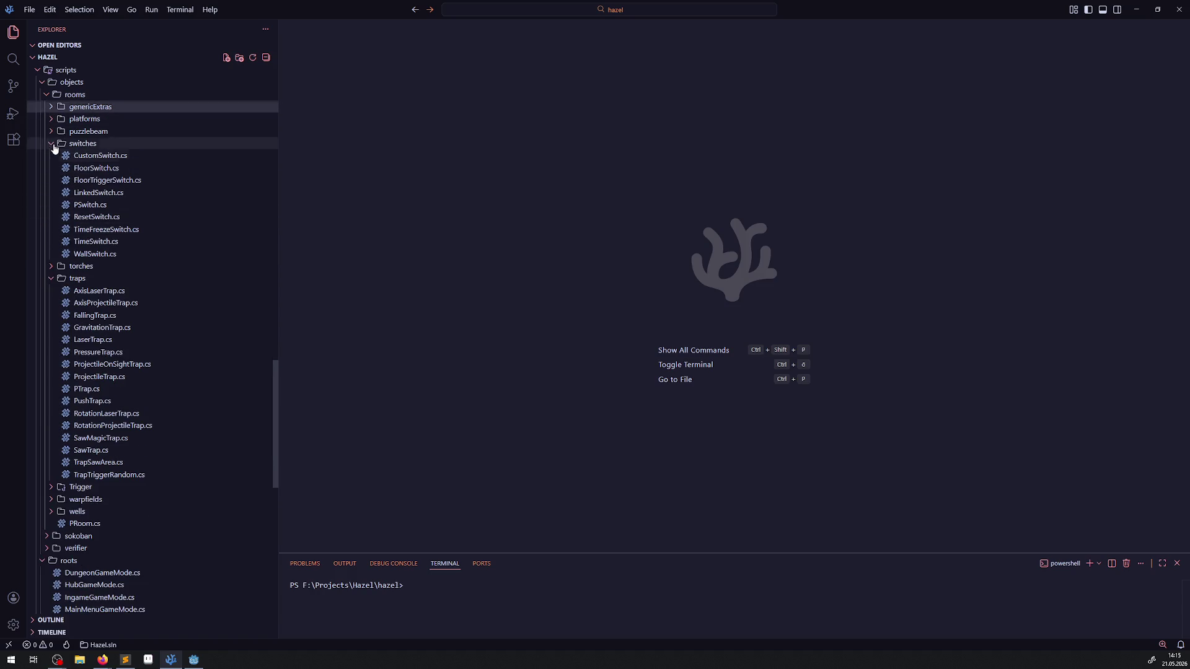
{"action": "left_click", "coordinate": [53, 143]}
{"action": "left_click", "coordinate": [53, 167]}
Expand the torches folder to show FloorTorche.cs, PTorche.cs and WallTorche.cs.
{"action": "left_click", "coordinate": [53, 156]}
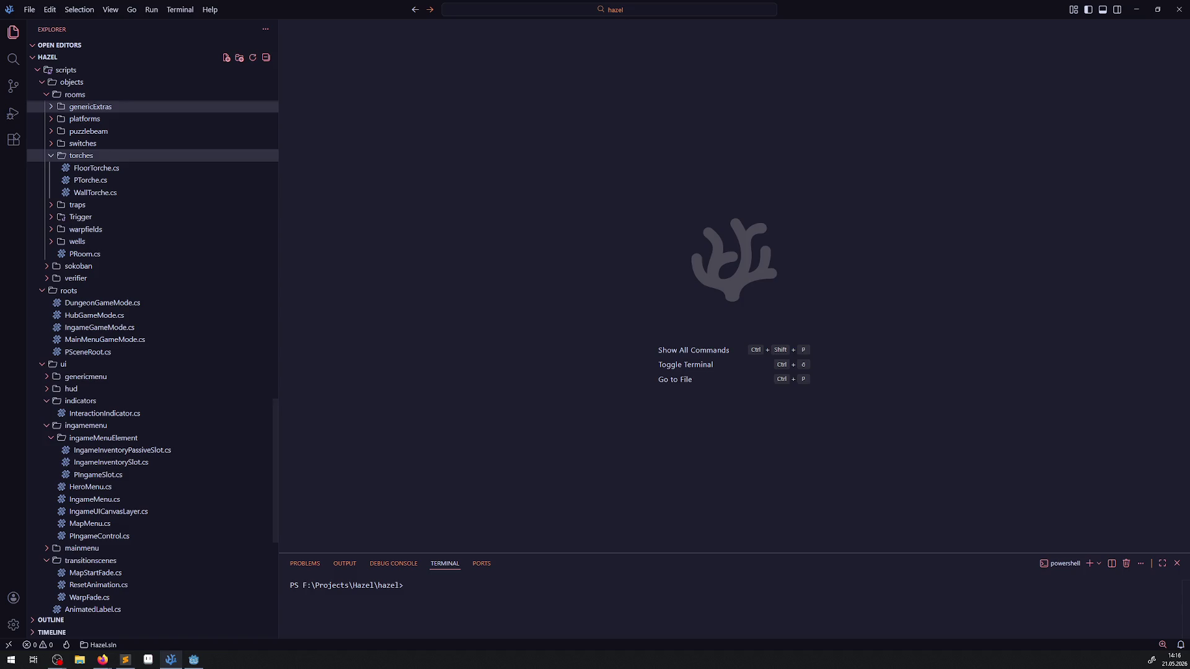
In Visual Studio Code, open FloorTorche.cs, WallTorche.cs and PTorche.cs, and skim PTorche.cs.
{"action": "left_click", "coordinate": [103, 660]}
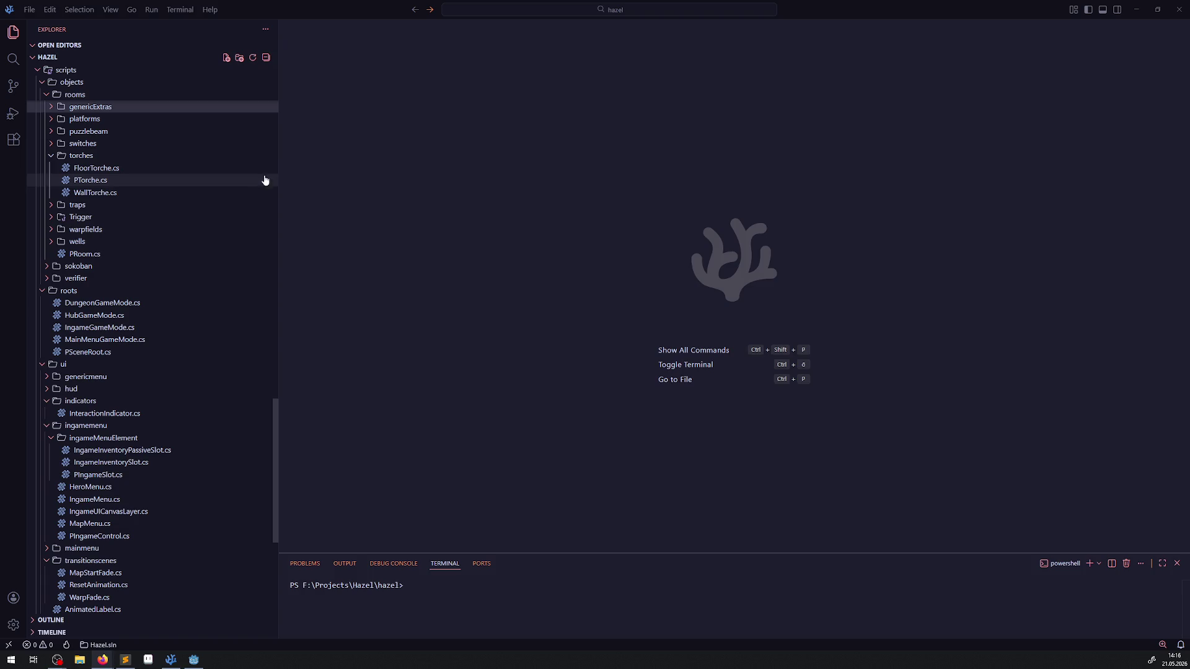
{"action": "left_click", "coordinate": [96, 169]}
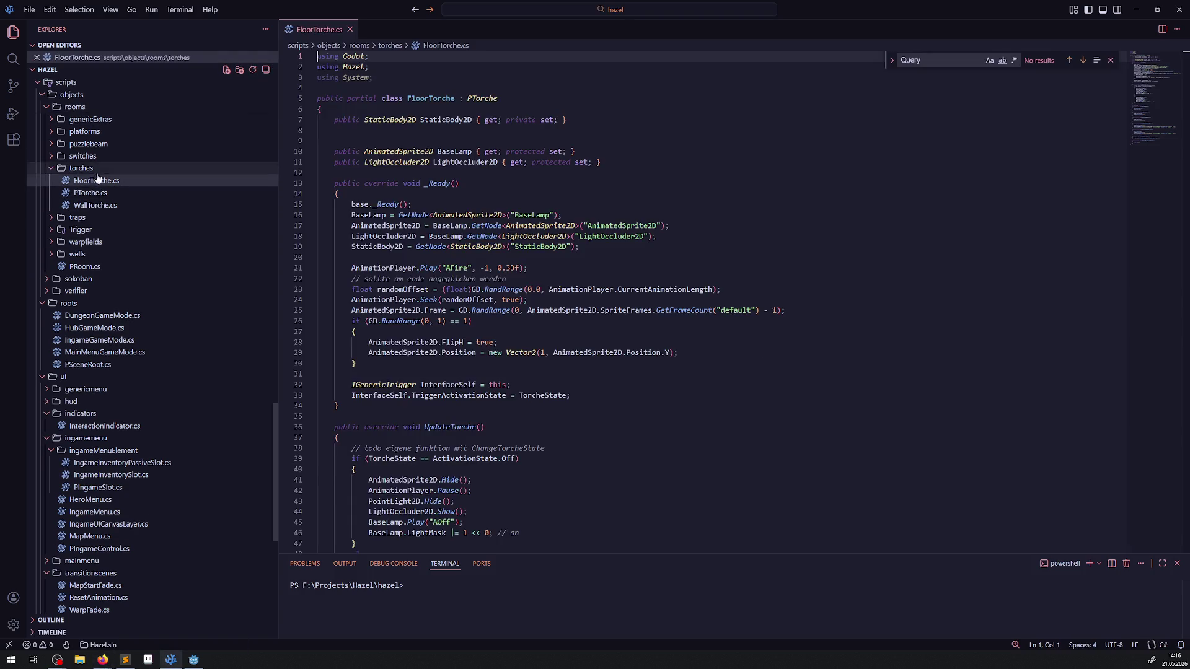
{"action": "double_click", "coordinate": [90, 206]}
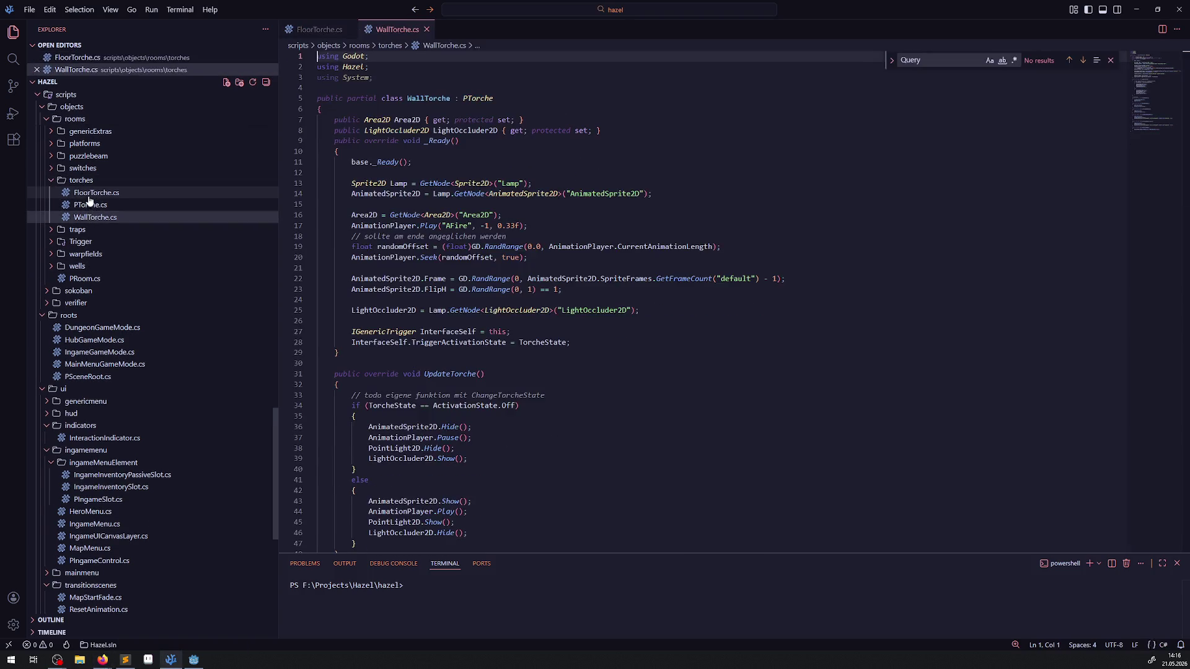
{"action": "left_click", "coordinate": [90, 207]}
{"action": "double_click", "coordinate": [89, 206]}
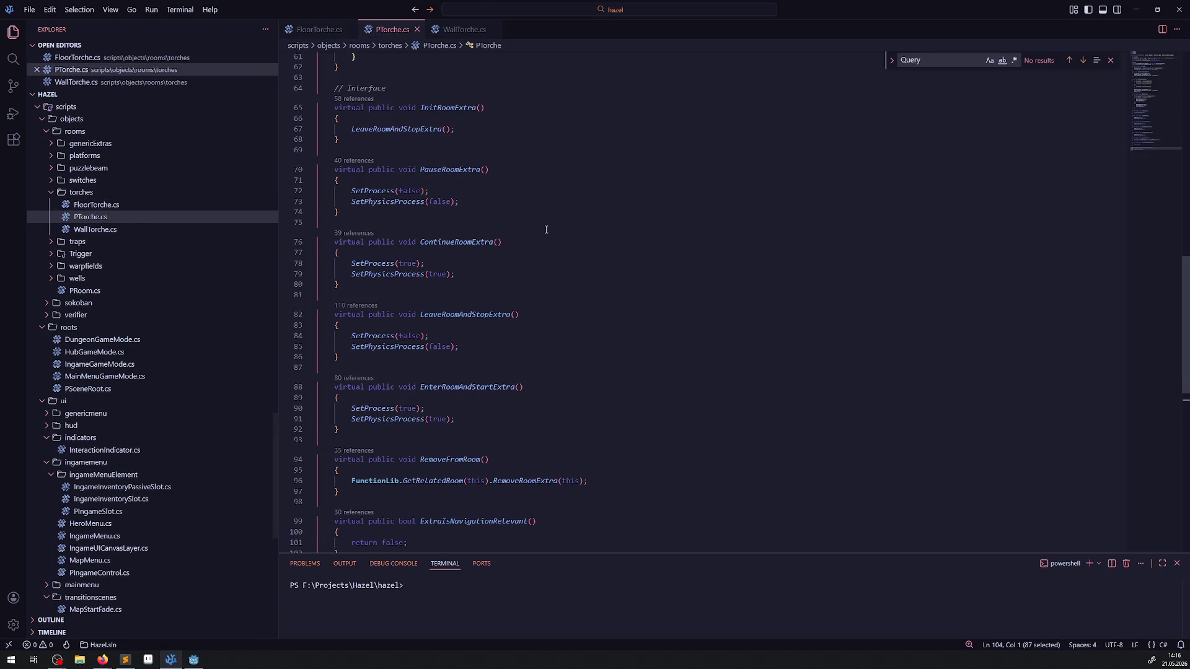
{"action": "scroll", "coordinate": [534, 227], "scroll_direction": "down", "scroll_amount": 10}
{"action": "scroll", "coordinate": [533, 228], "scroll_direction": "up", "scroll_amount": 15}
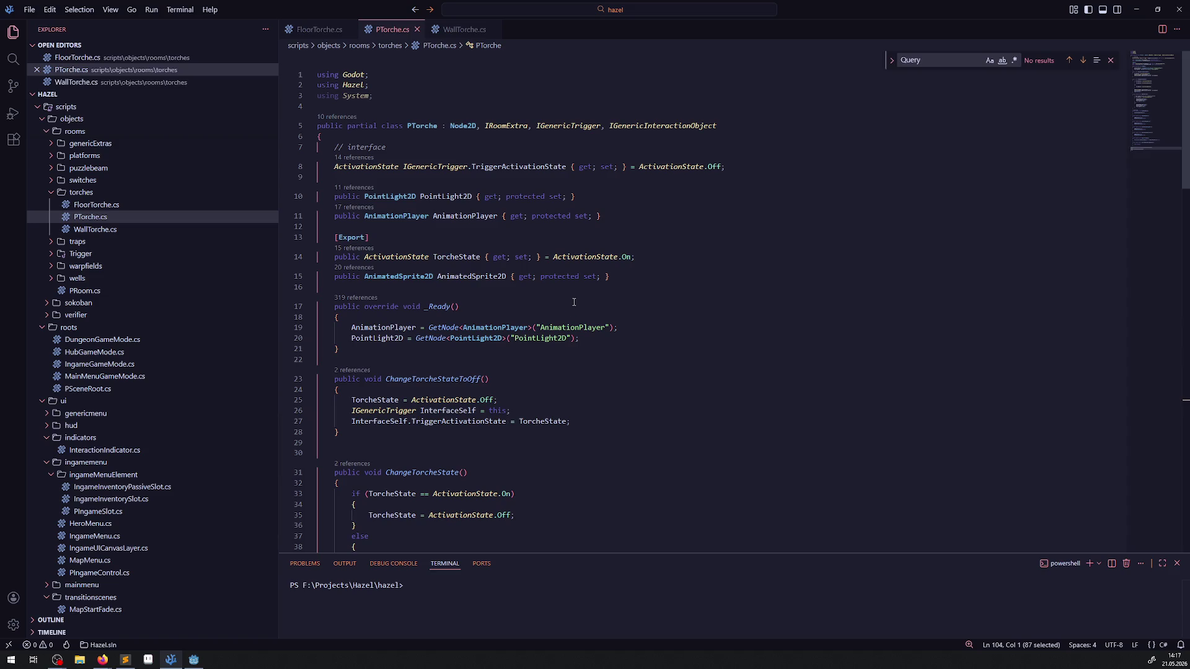
Read FloorTorche.cs and WallTorche.cs, including WallTorche's LightOccluder2D lookup on line 25.
{"action": "scroll", "coordinate": [576, 298], "scroll_direction": "down", "scroll_amount": 4}
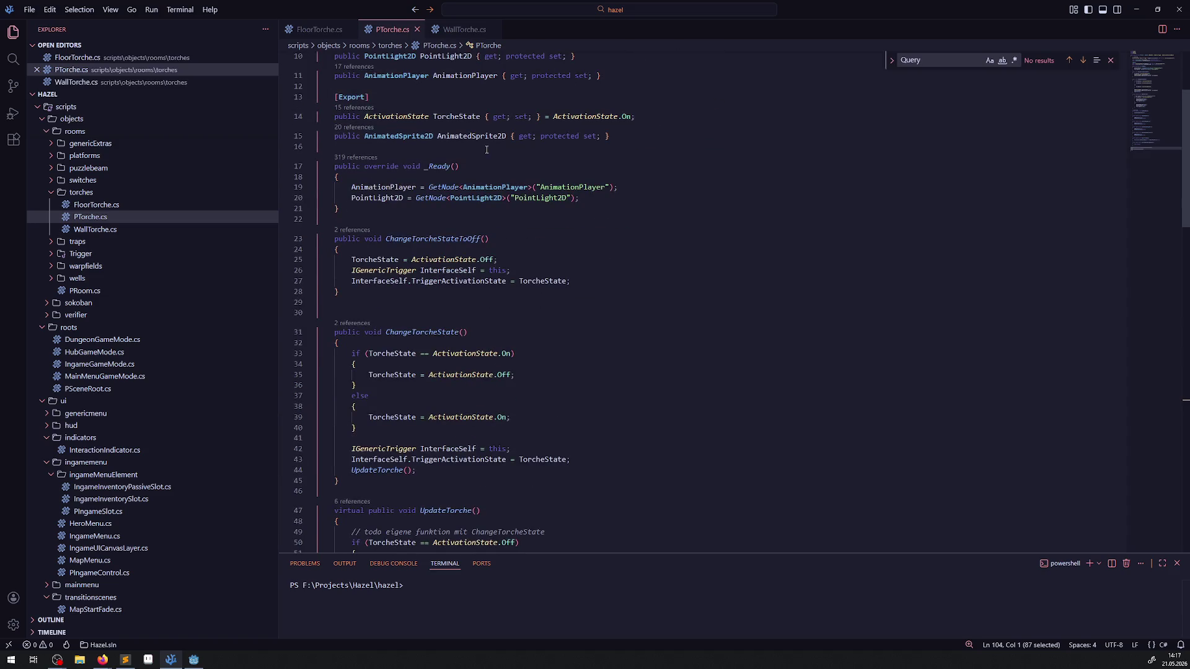
{"action": "left_click", "coordinate": [319, 29]}
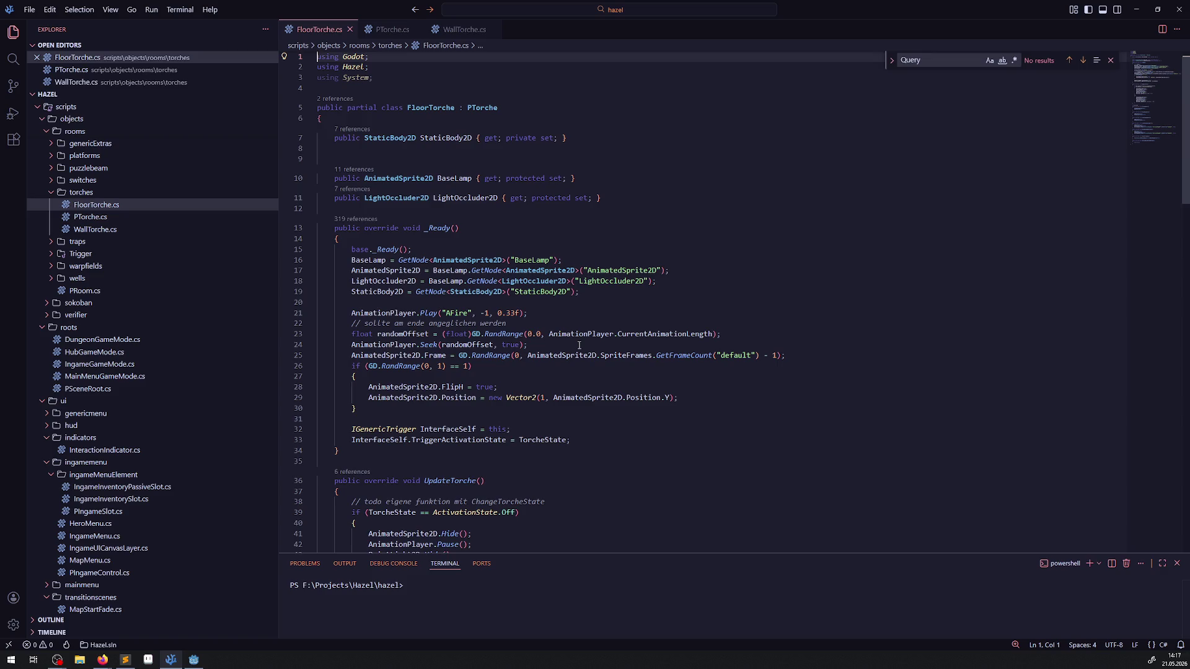
{"action": "scroll", "coordinate": [582, 340], "scroll_direction": "down", "scroll_amount": 20}
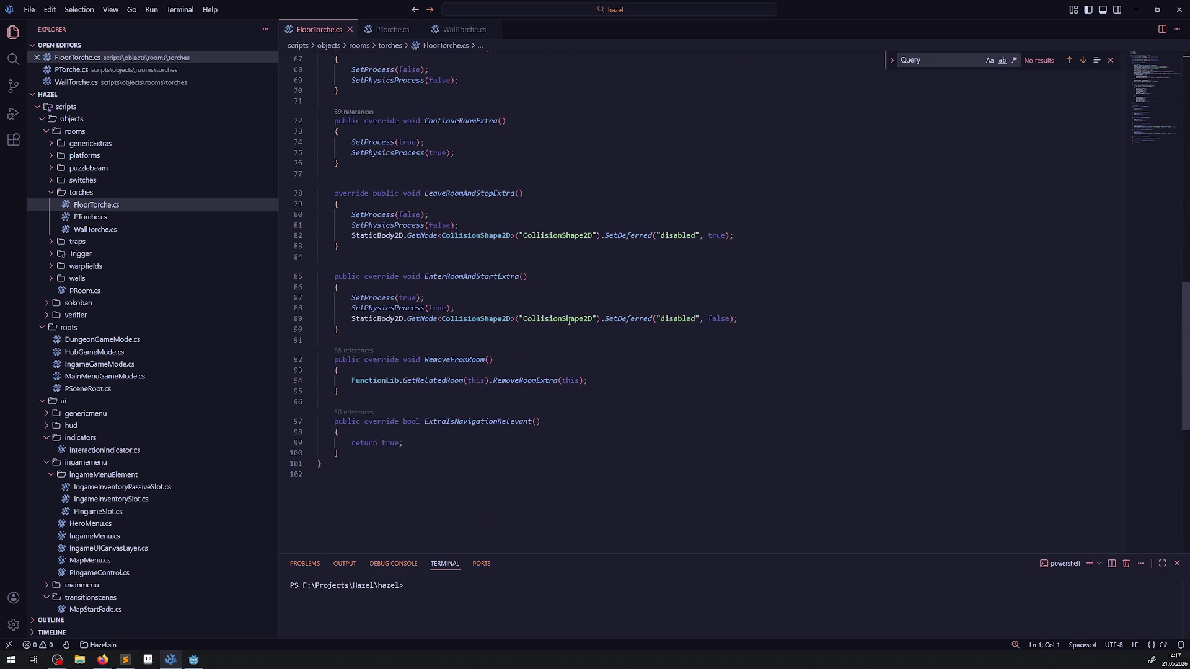
{"action": "scroll", "coordinate": [530, 252], "scroll_direction": "up", "scroll_amount": 20}
{"action": "left_click", "coordinate": [464, 30]}
{"action": "scroll", "coordinate": [539, 345], "scroll_direction": "down", "scroll_amount": 18}
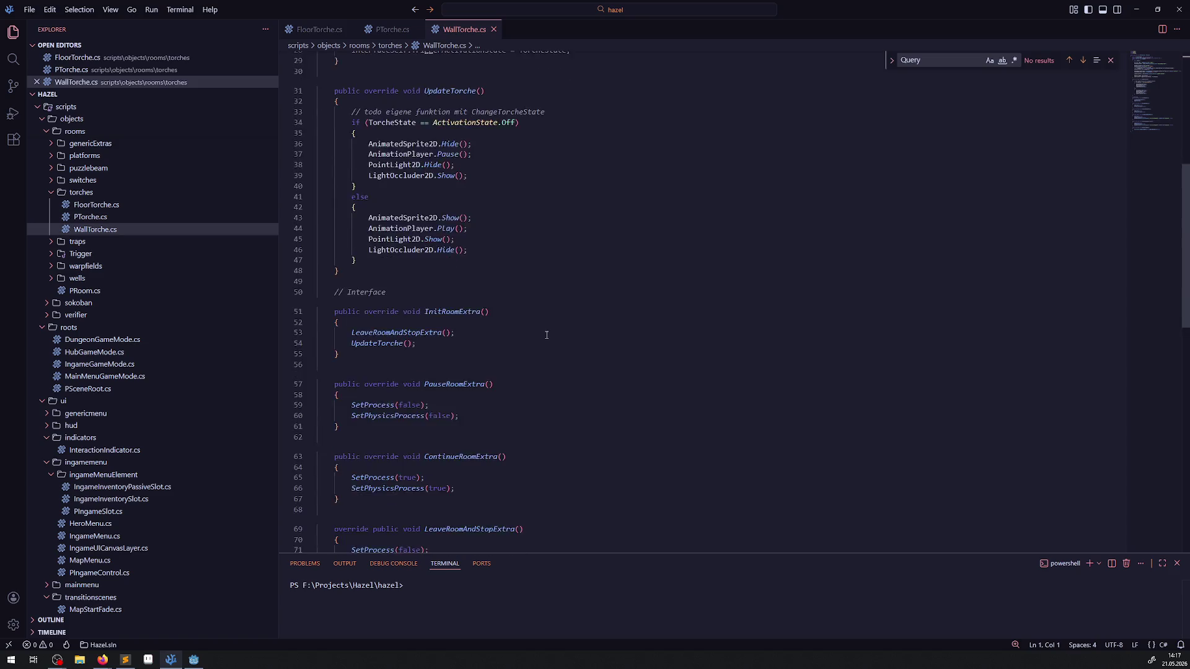
{"action": "scroll", "coordinate": [540, 345], "scroll_direction": "up", "scroll_amount": 18}
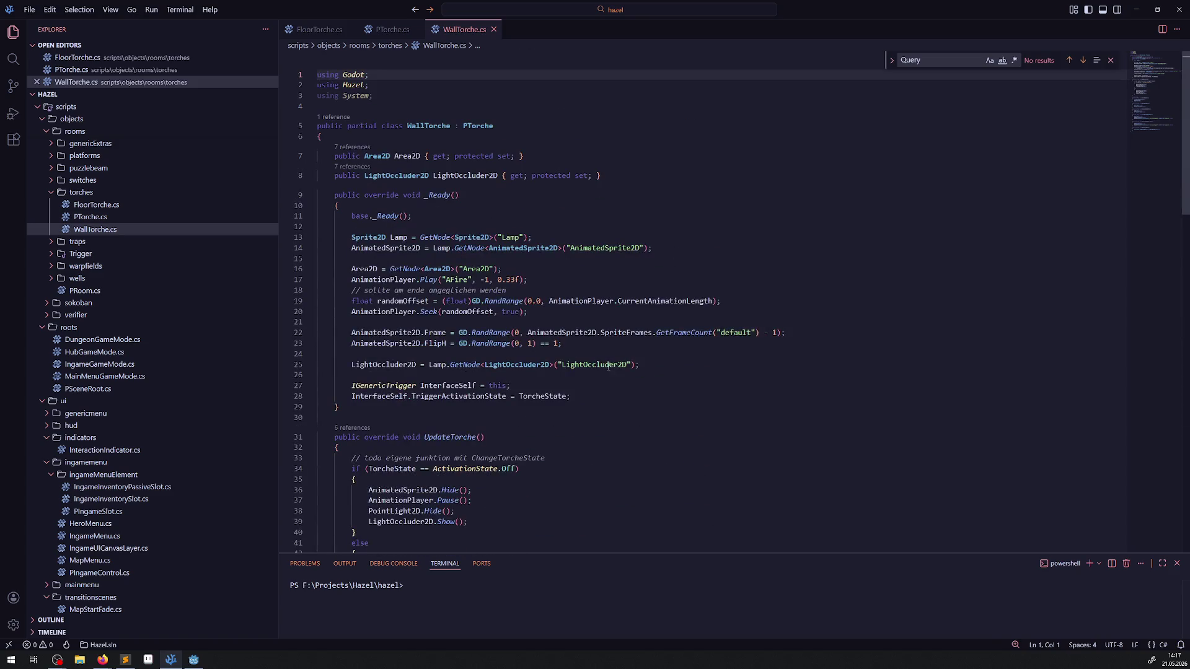
{"action": "left_click", "coordinate": [608, 365]}
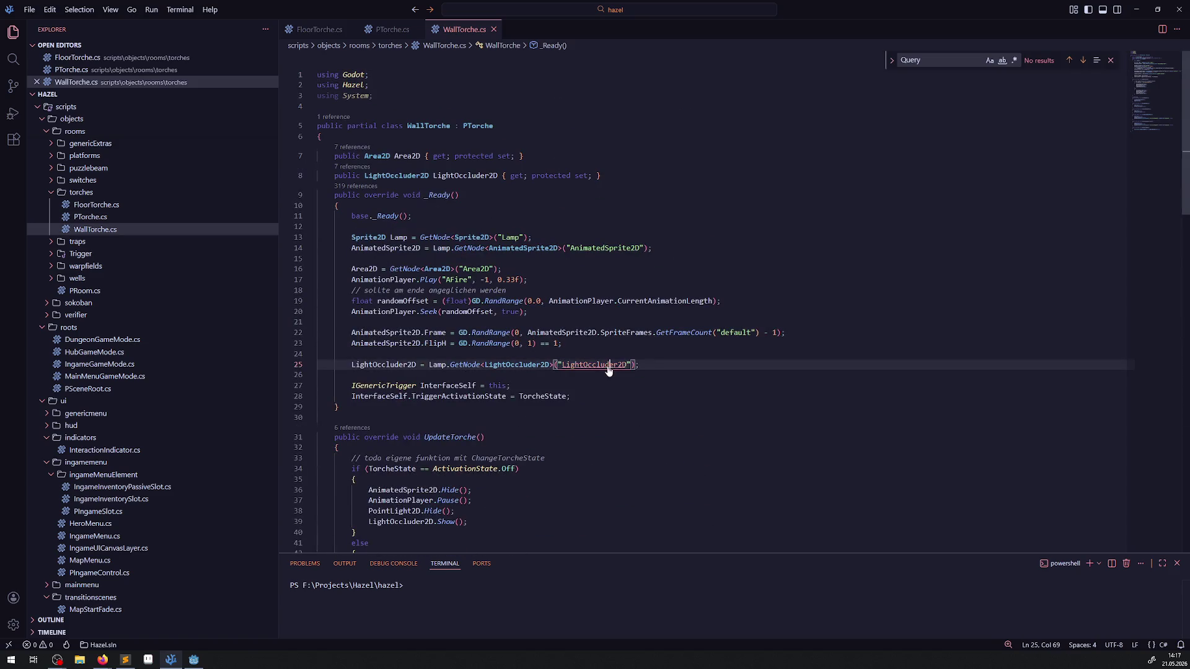
{"action": "left_click", "coordinate": [193, 659]}
Close the BeamReflector, BeamScatter2x, BeamScatter3x, PuzzleBeam and BeamTarget scene tabs.
{"action": "left_click", "coordinate": [397, 38]}
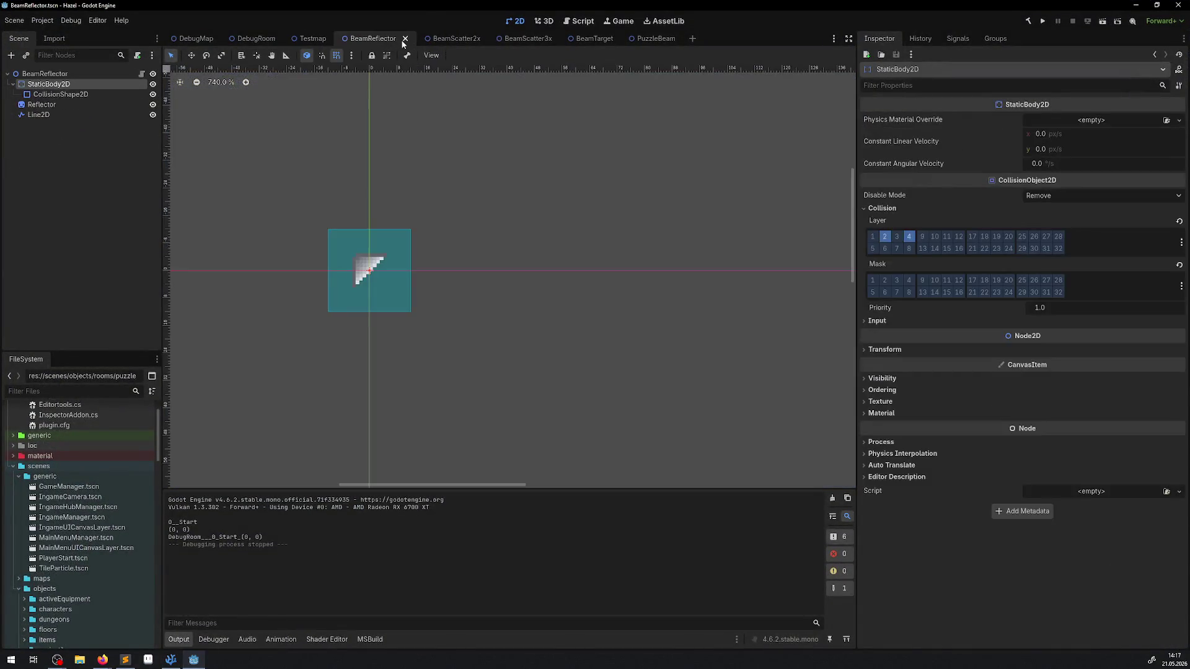
{"action": "left_click", "coordinate": [406, 39]}
{"action": "left_click", "coordinate": [408, 41]}
{"action": "left_click", "coordinate": [411, 41]}
{"action": "left_click", "coordinate": [411, 41]}
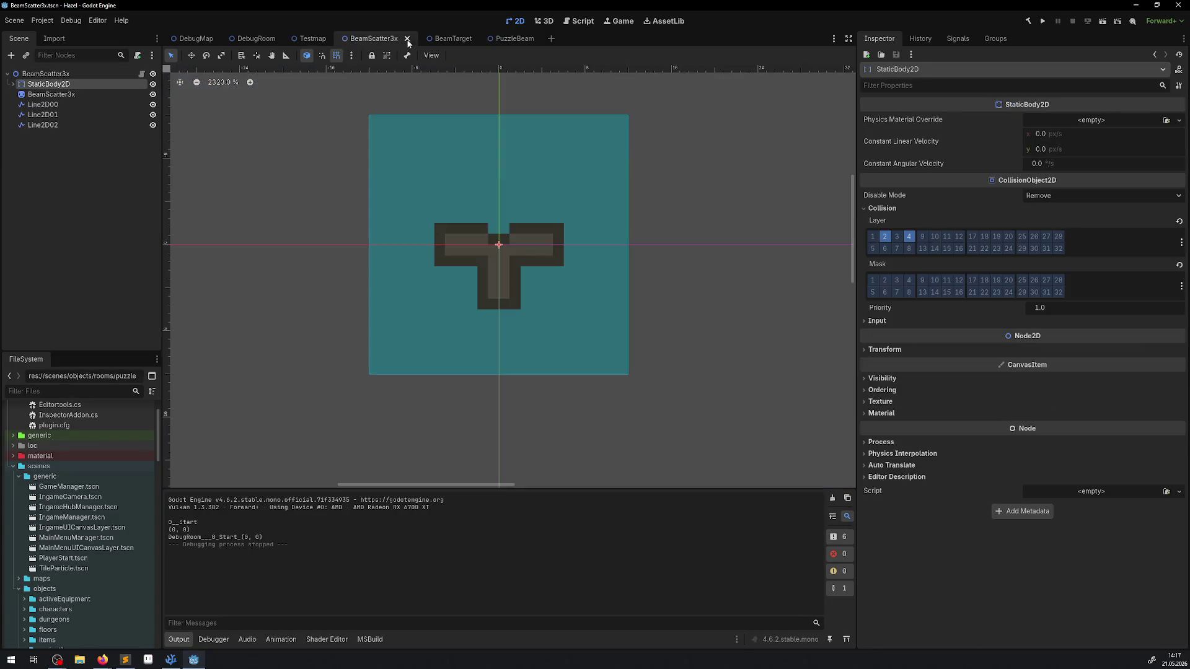
{"action": "left_click", "coordinate": [407, 42]}
{"action": "left_click", "coordinate": [405, 44]}
{"action": "left_click", "coordinate": [460, 38]}
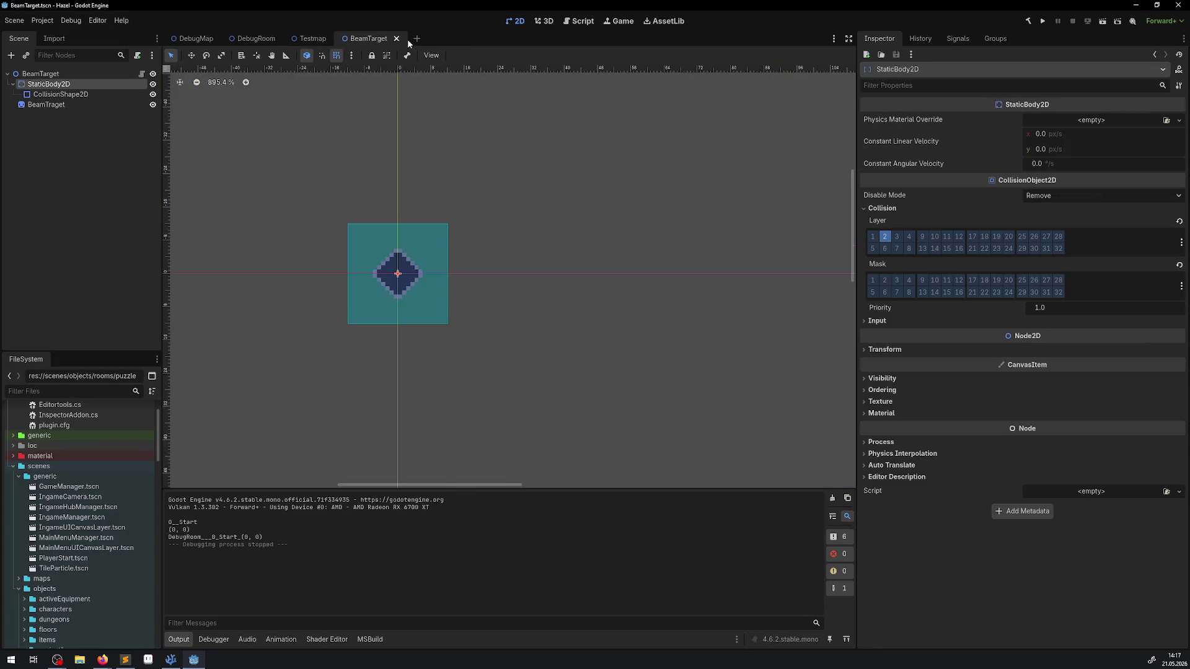
{"action": "left_click", "coordinate": [396, 38]}
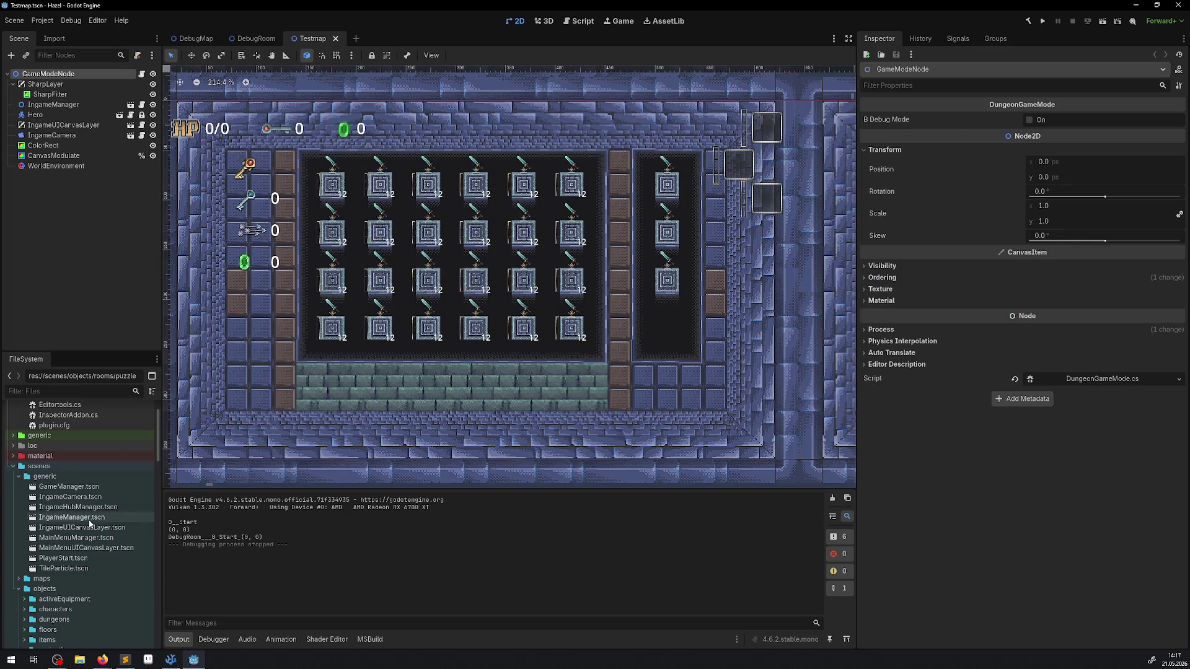
Collapse the projectiles and puzzlebeam folders and open WallTorche.tscn from rooms/torches.
{"action": "scroll", "coordinate": [91, 516], "scroll_direction": "down", "scroll_amount": 5}
{"action": "left_click", "coordinate": [24, 442]}
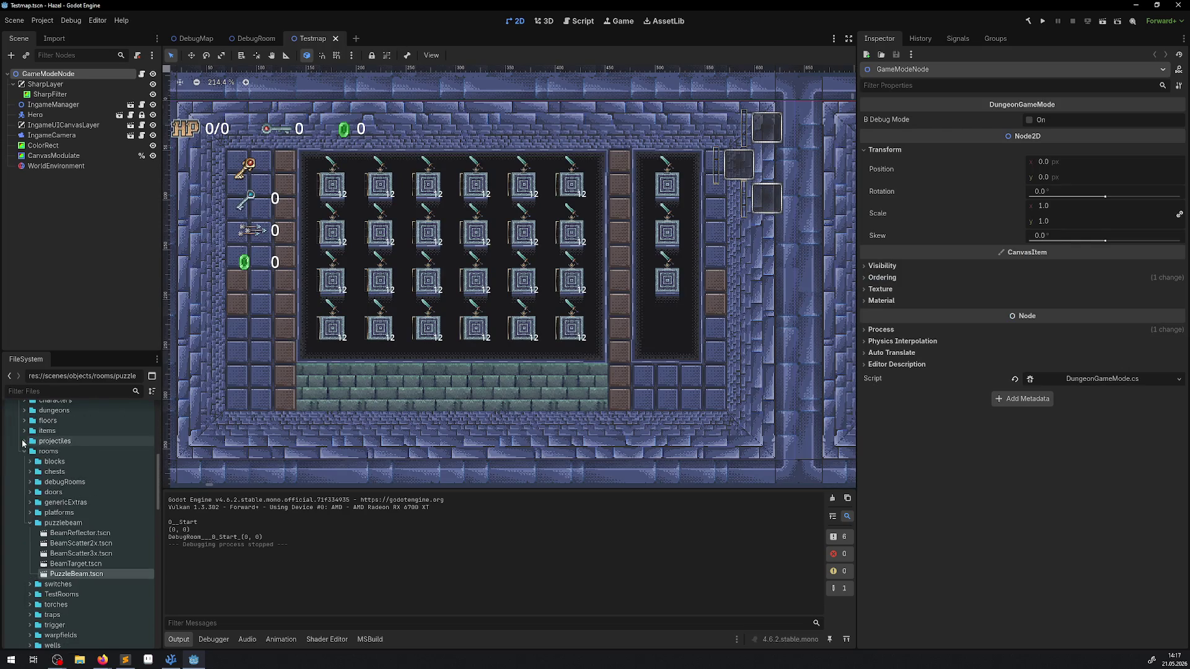
{"action": "left_click", "coordinate": [29, 524]}
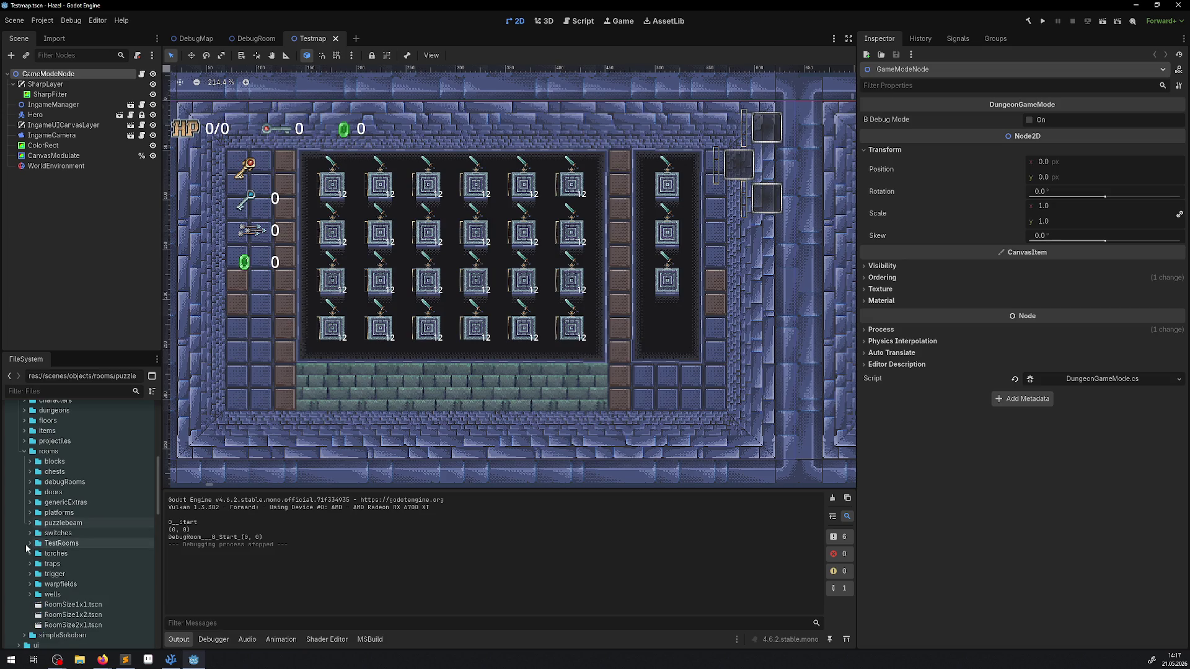
{"action": "left_click", "coordinate": [29, 554]}
{"action": "double_click", "coordinate": [75, 574]}
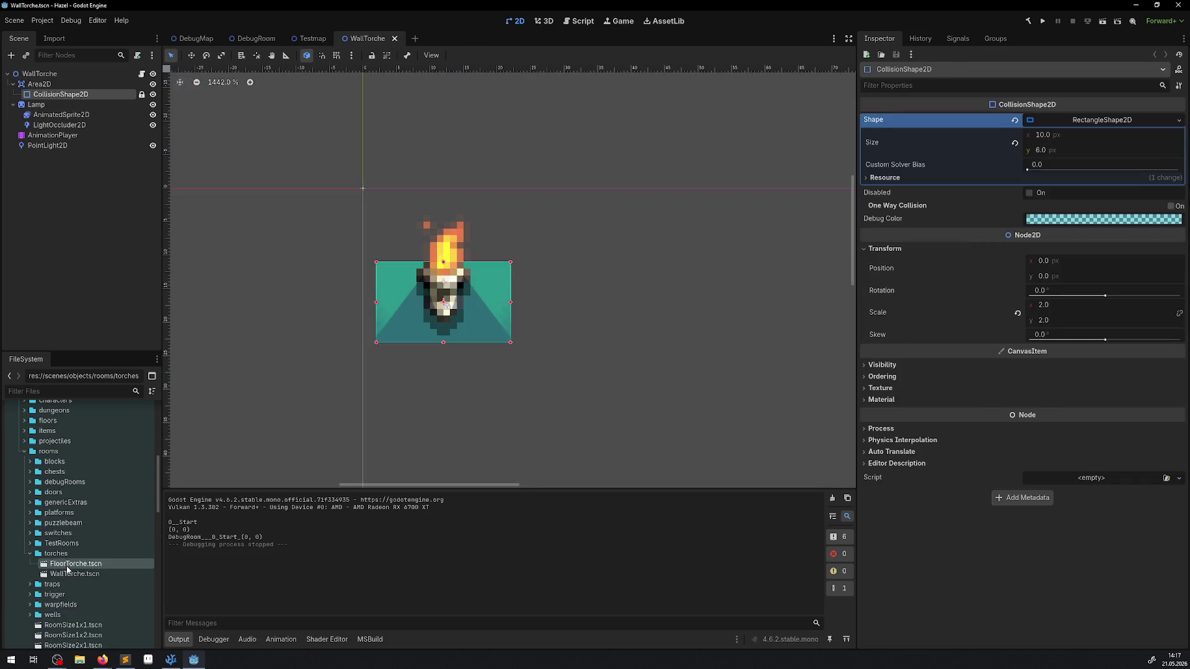
Open FloorTorche.tscn and zoom the canvas onto its lit torch sprite.
{"action": "double_click", "coordinate": [75, 563]}
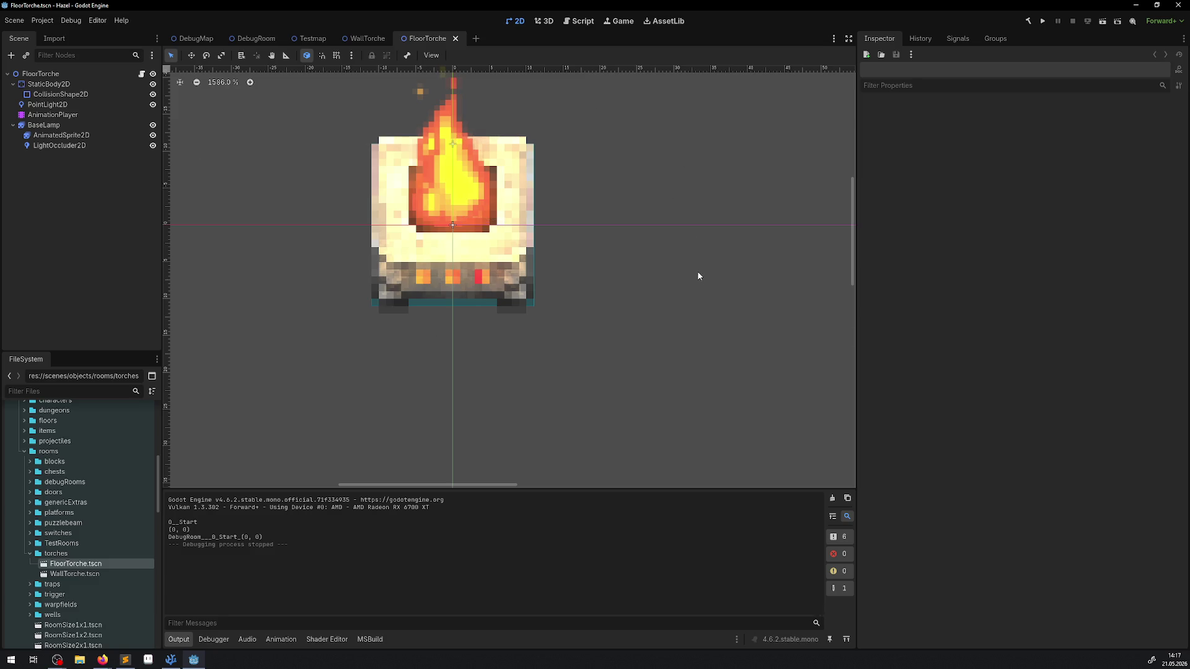
{"action": "scroll", "coordinate": [446, 261], "scroll_direction": "down", "scroll_amount": 8}
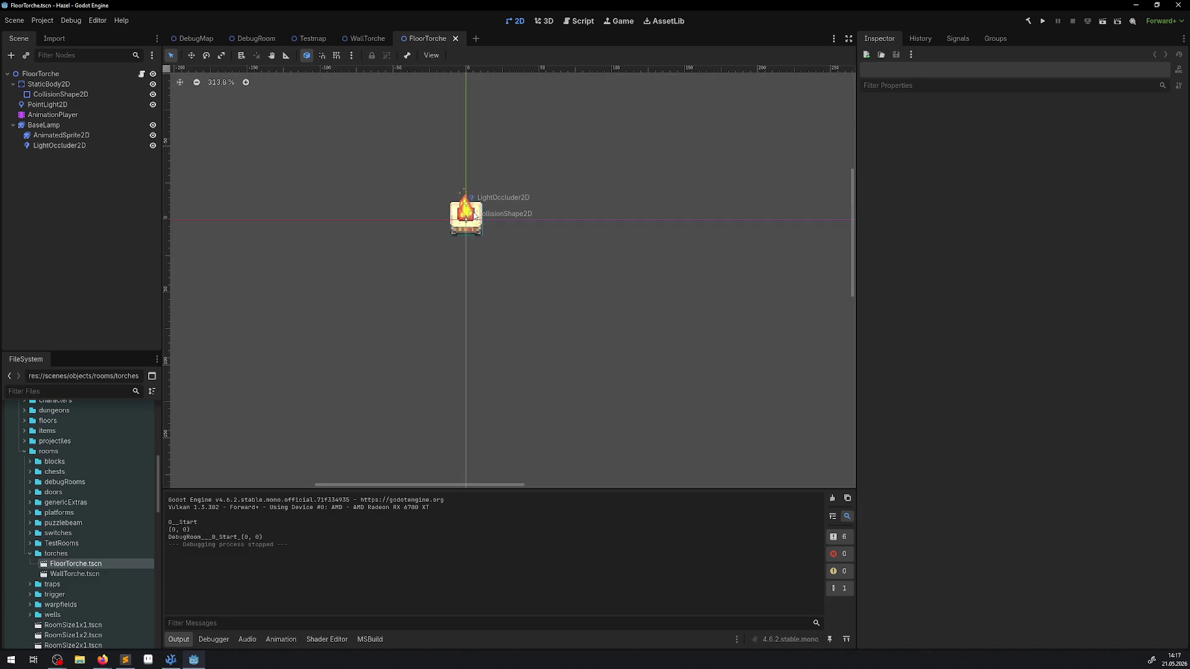
{"action": "scroll", "coordinate": [478, 218], "scroll_direction": "up", "scroll_amount": 1}
{"action": "scroll", "coordinate": [504, 226], "scroll_direction": "up", "scroll_amount": 5}
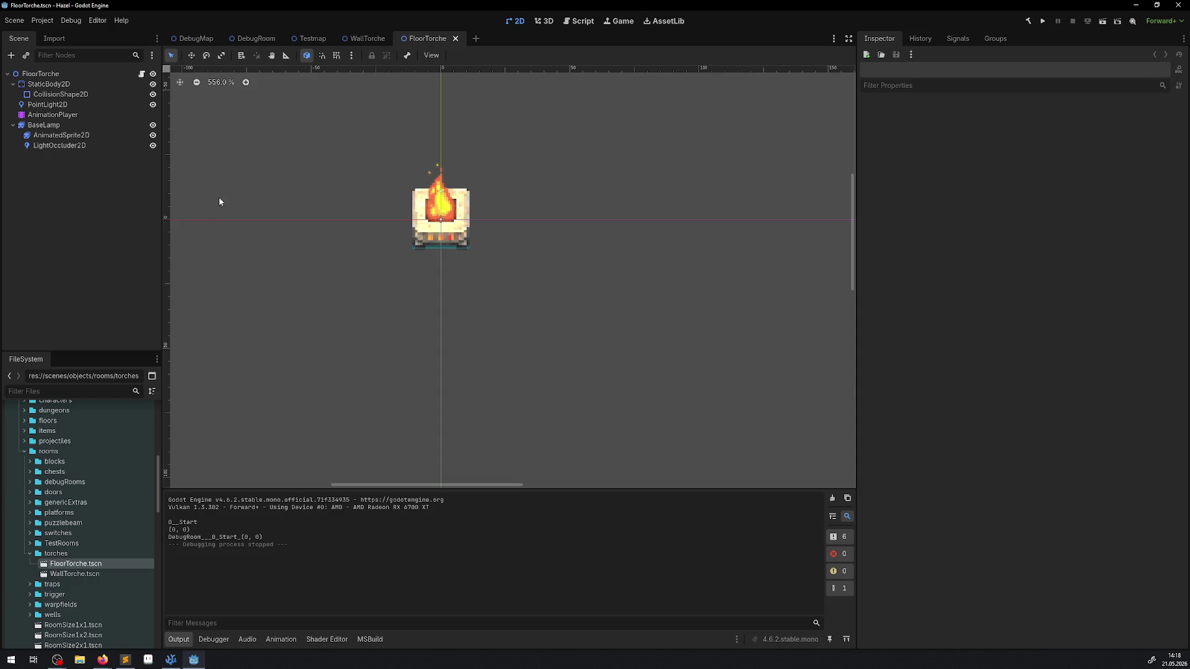
Give FloorTorche's StaticBody2D collision layers 2 and 4, clear mask 1, and save.
{"action": "left_click", "coordinate": [50, 85]}
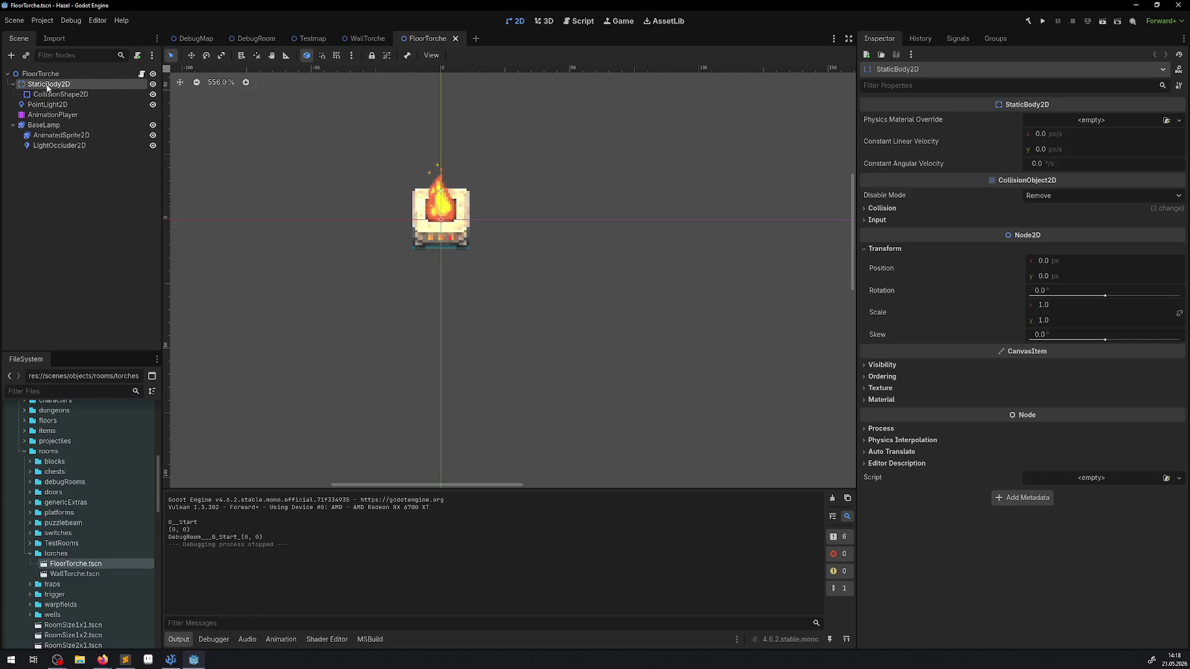
{"action": "left_click", "coordinate": [888, 210]}
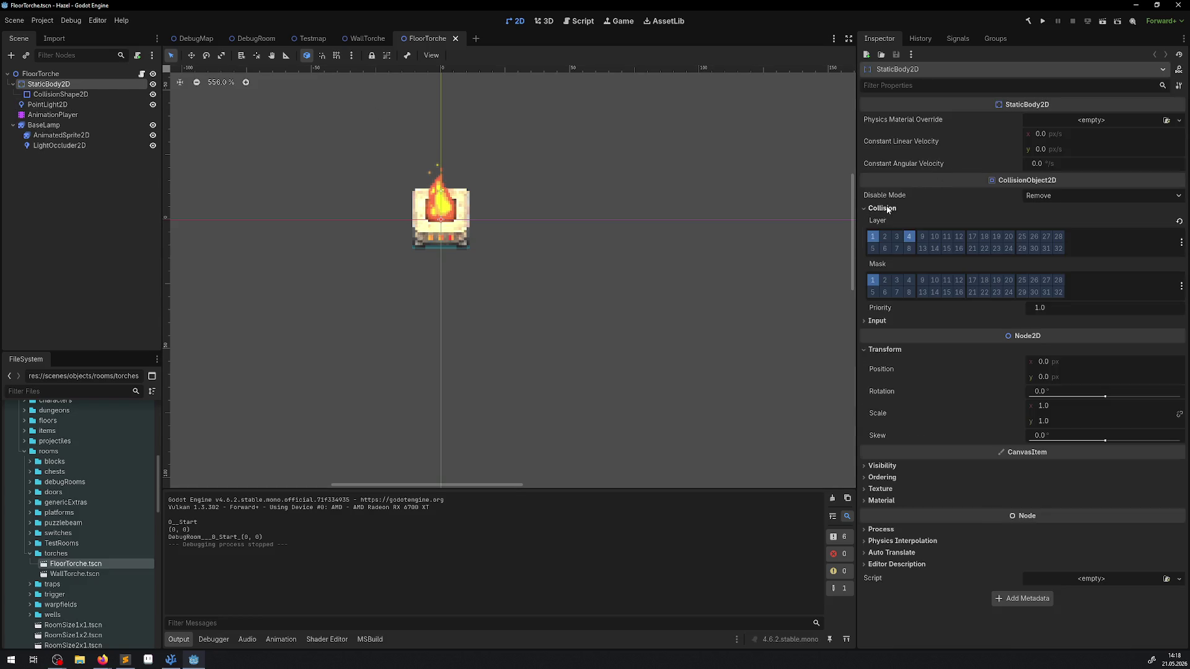
{"action": "left_click", "coordinate": [885, 236]}
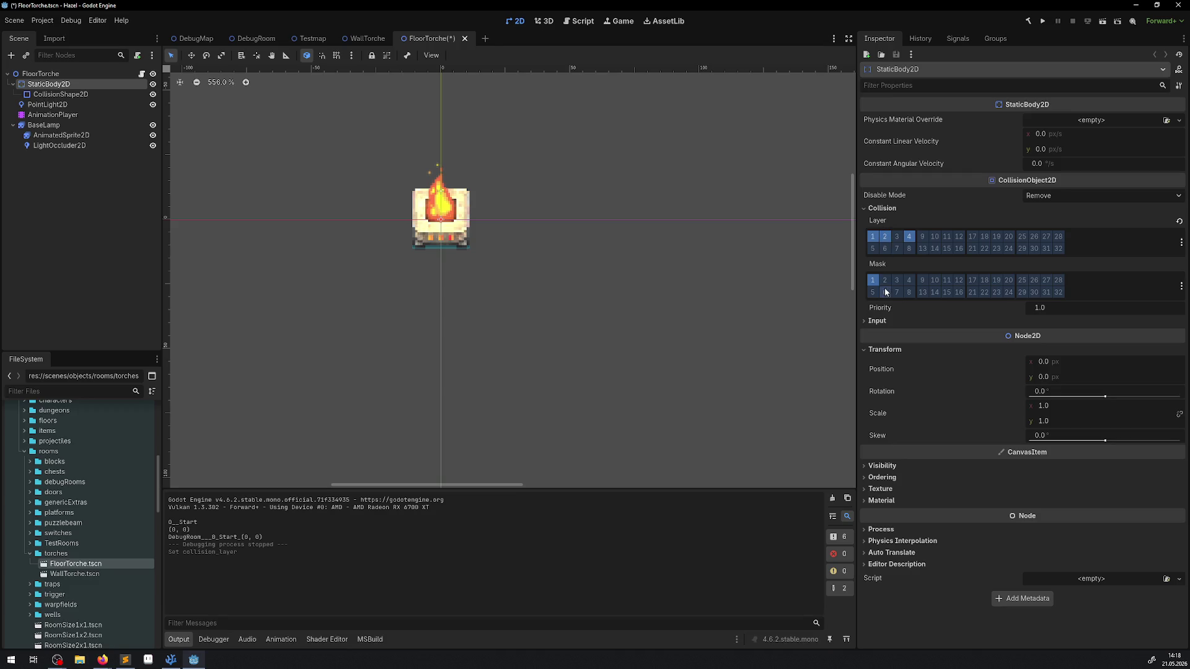
{"action": "left_click", "coordinate": [872, 236]}
{"action": "left_click", "coordinate": [872, 279]}
{"action": "key", "text": "ctrl+s"}
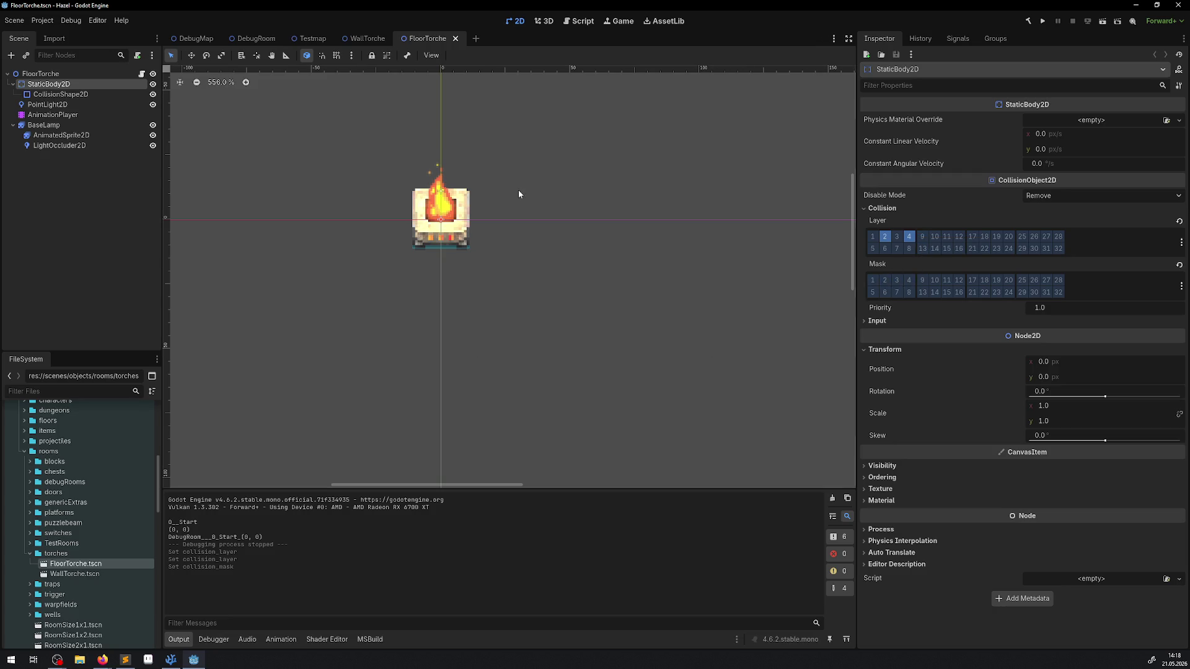
In WallTorche, clear mask bit 4 on the Area2D, keeping layer 4, and save.
{"action": "left_click", "coordinate": [364, 40]}
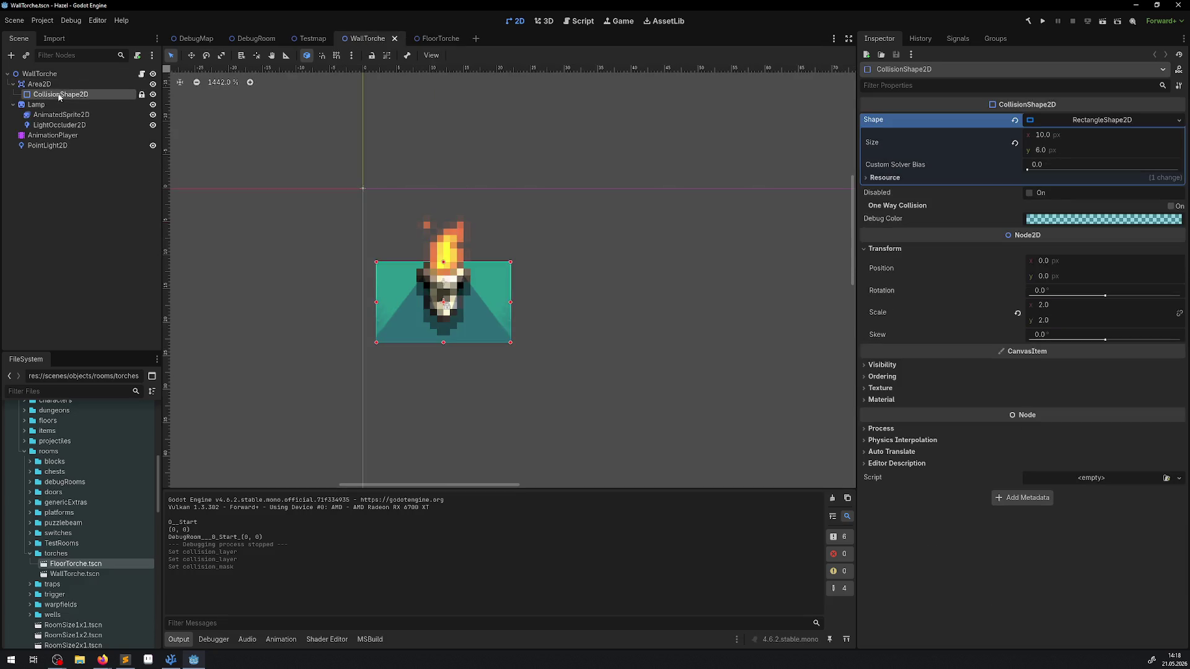
{"action": "left_click", "coordinate": [40, 84]}
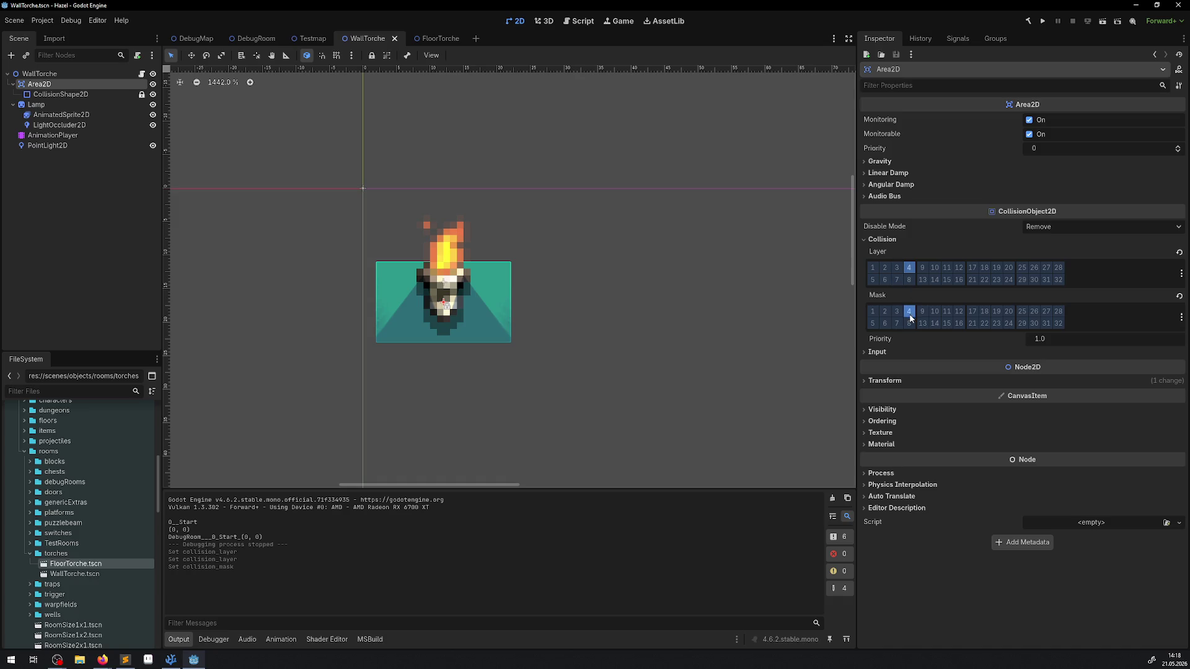
{"action": "left_click", "coordinate": [909, 310]}
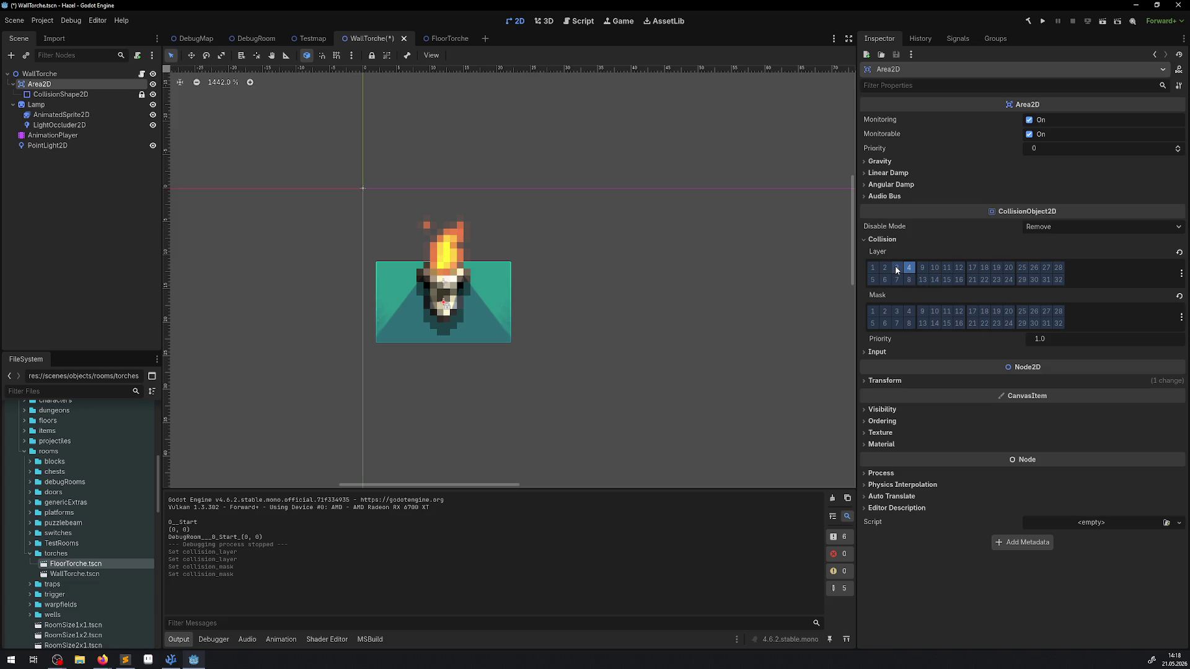
{"action": "key", "text": "ctrl+s"}
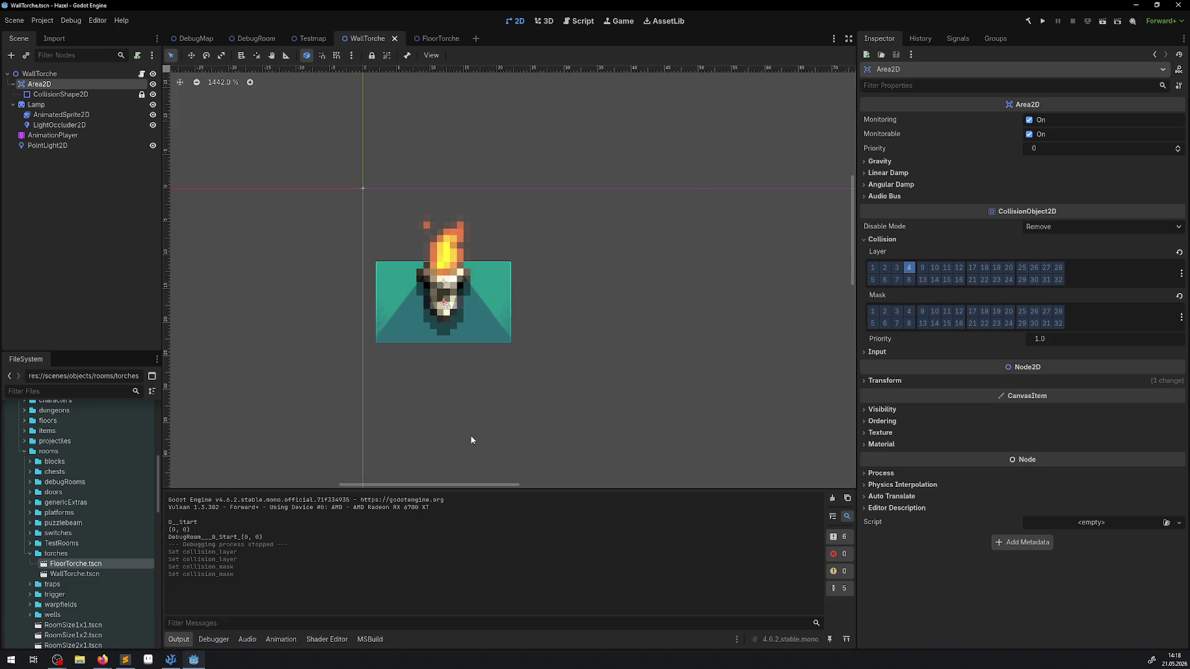
Run the project and enlarge the game view by hiding the docks and Output panel.
{"action": "left_click", "coordinate": [1043, 22]}
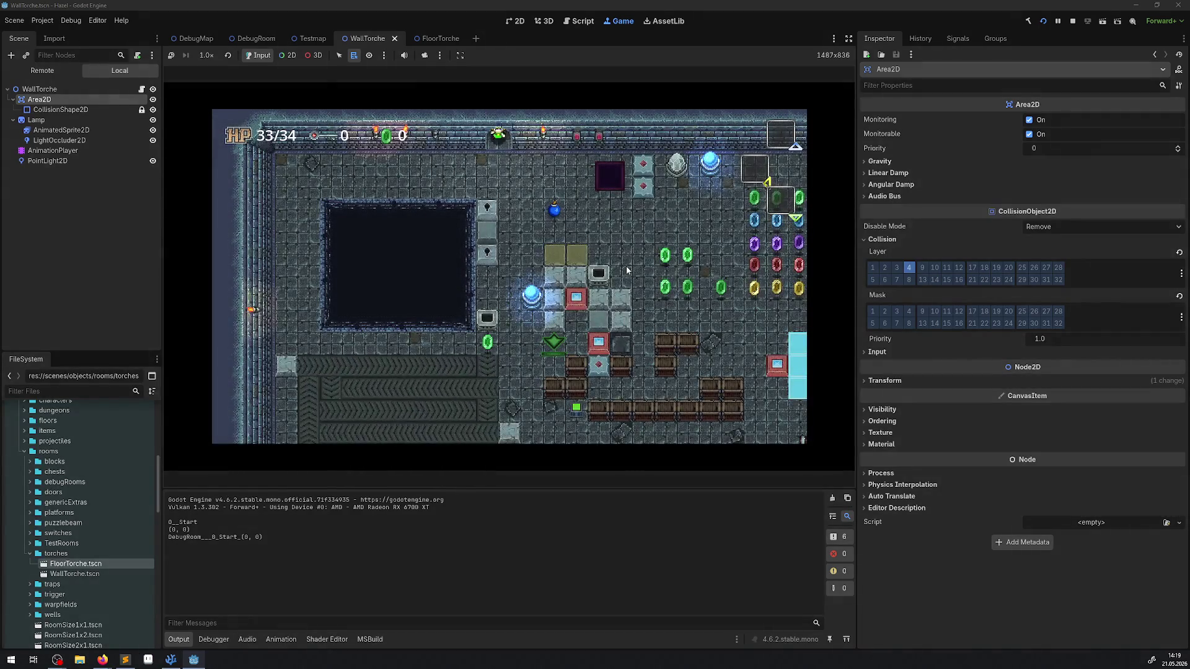
{"action": "left_click", "coordinate": [849, 39]}
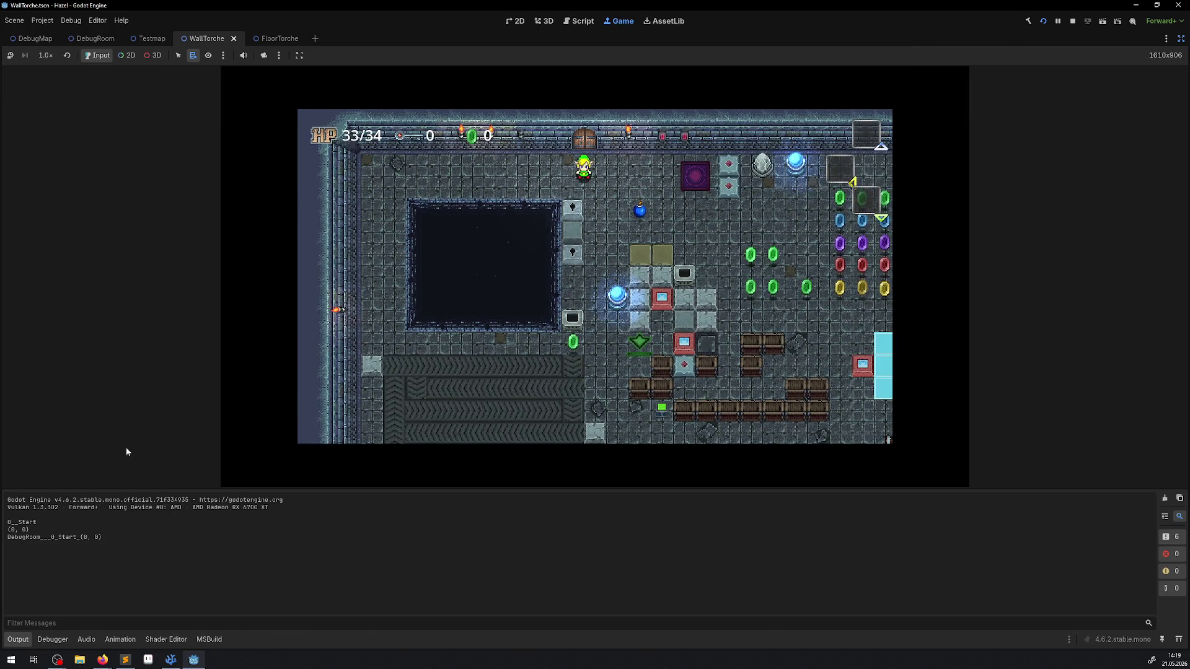
{"action": "left_click", "coordinate": [17, 639]}
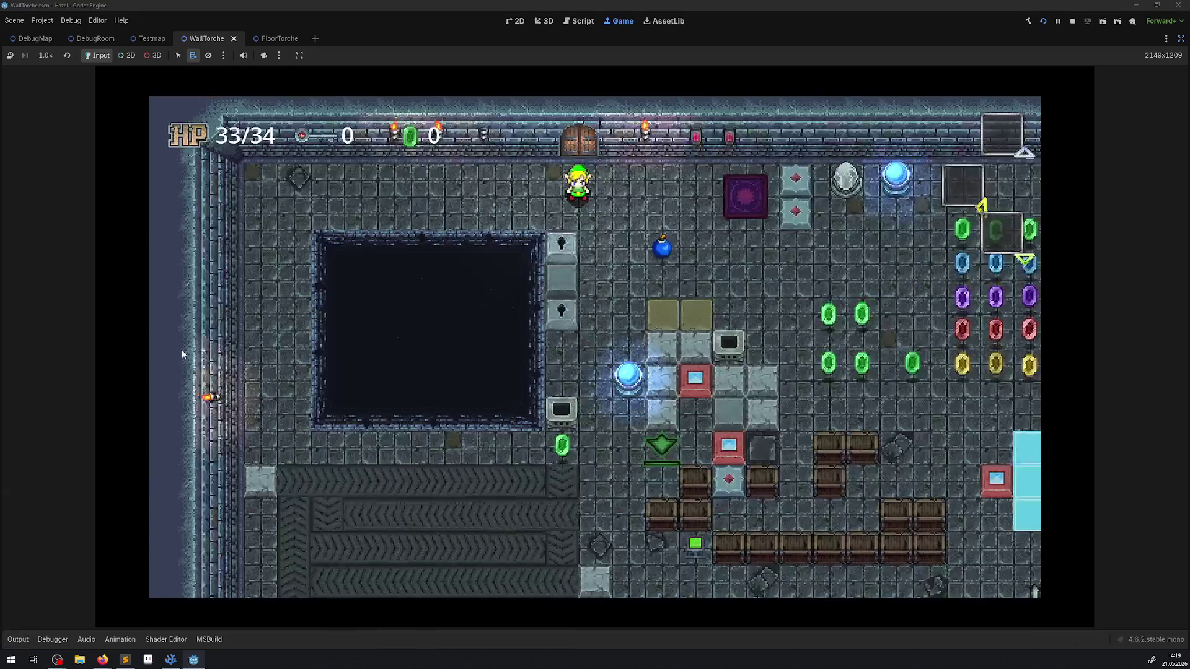
Walk the player back and forth along the top wall until under the wall torch.
{"action": "key", "text": "Right"}
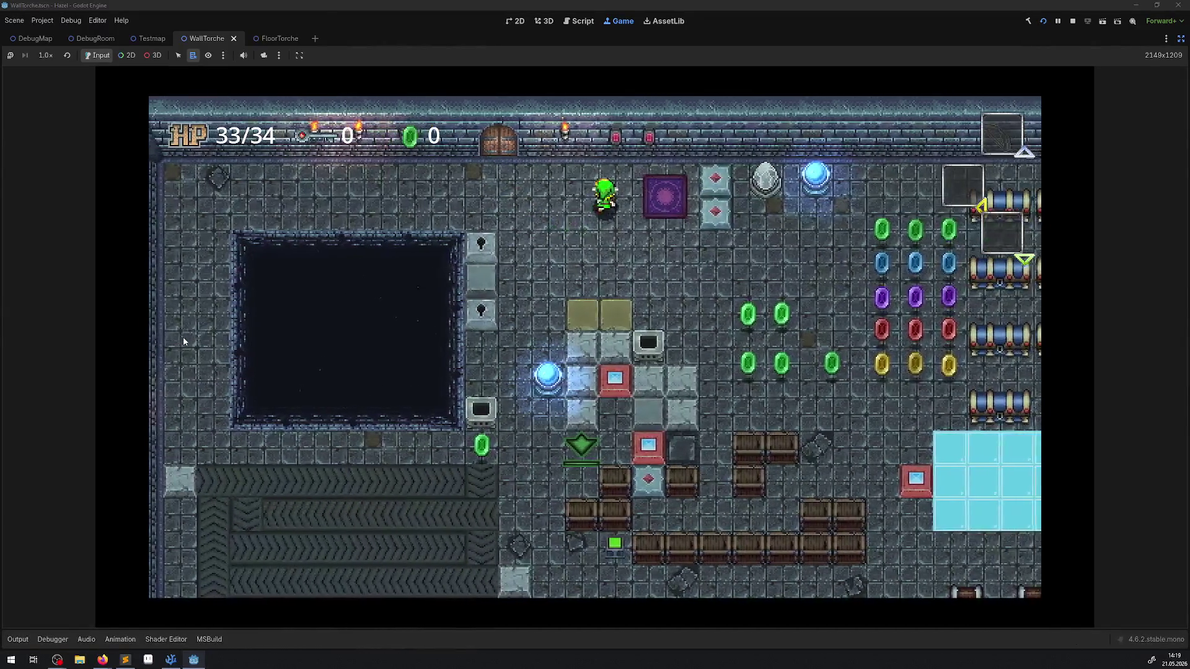
{"action": "key", "text": "Left"}
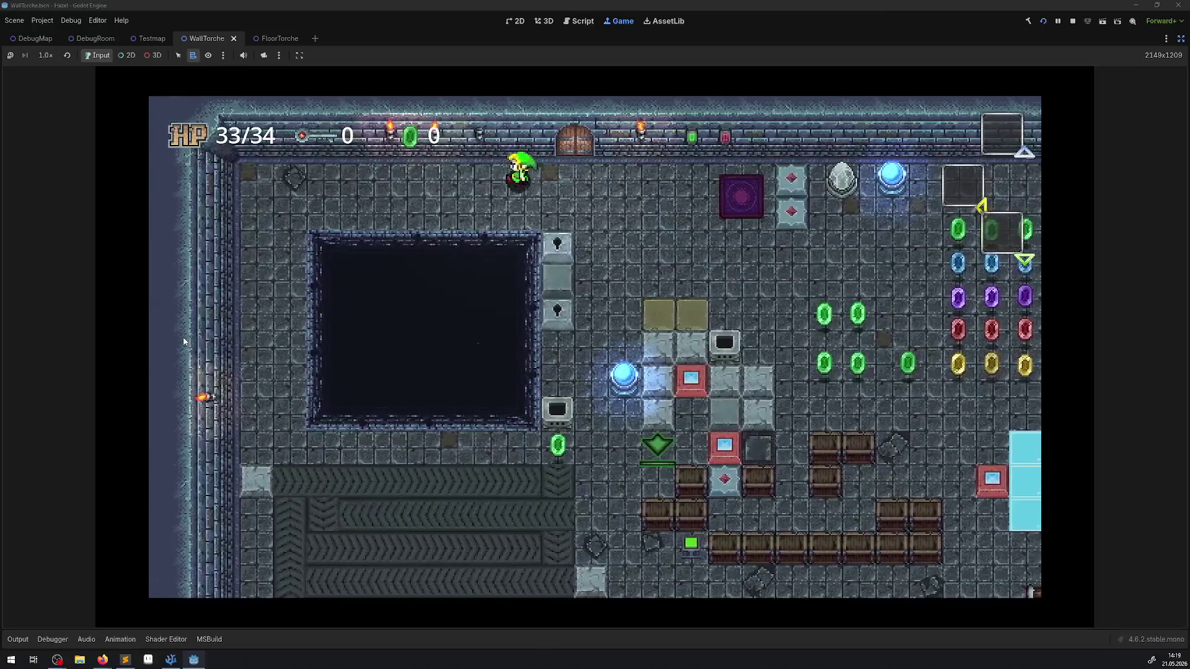
{"action": "key", "text": "Right"}
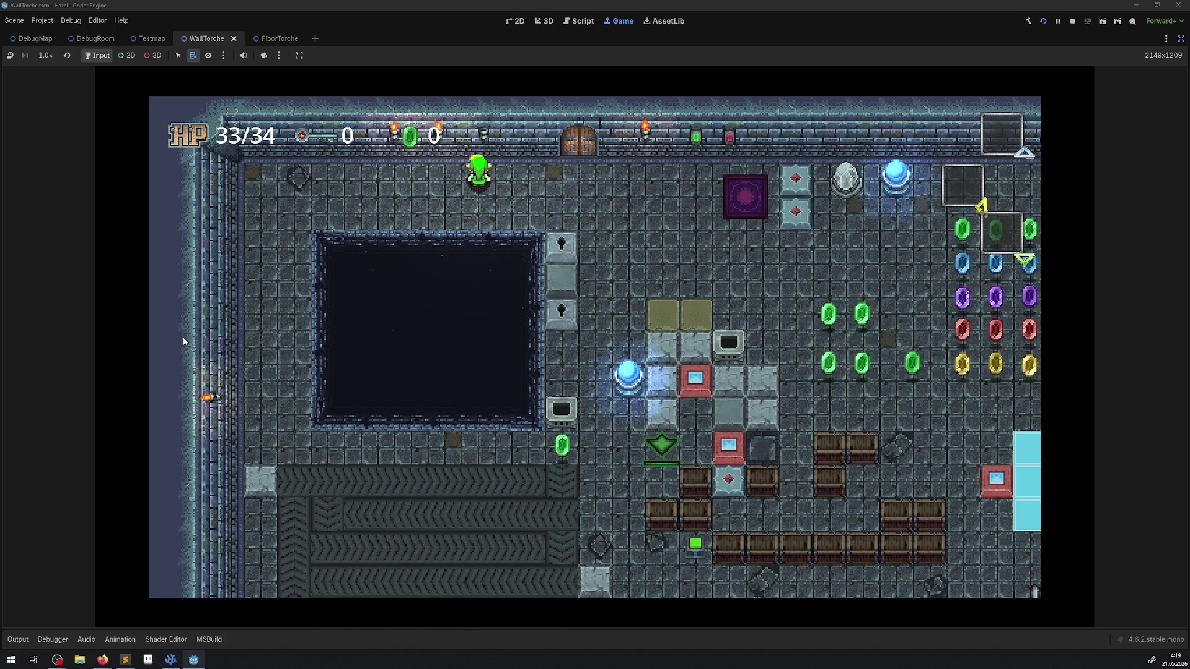
{"action": "key", "text": "Right"}
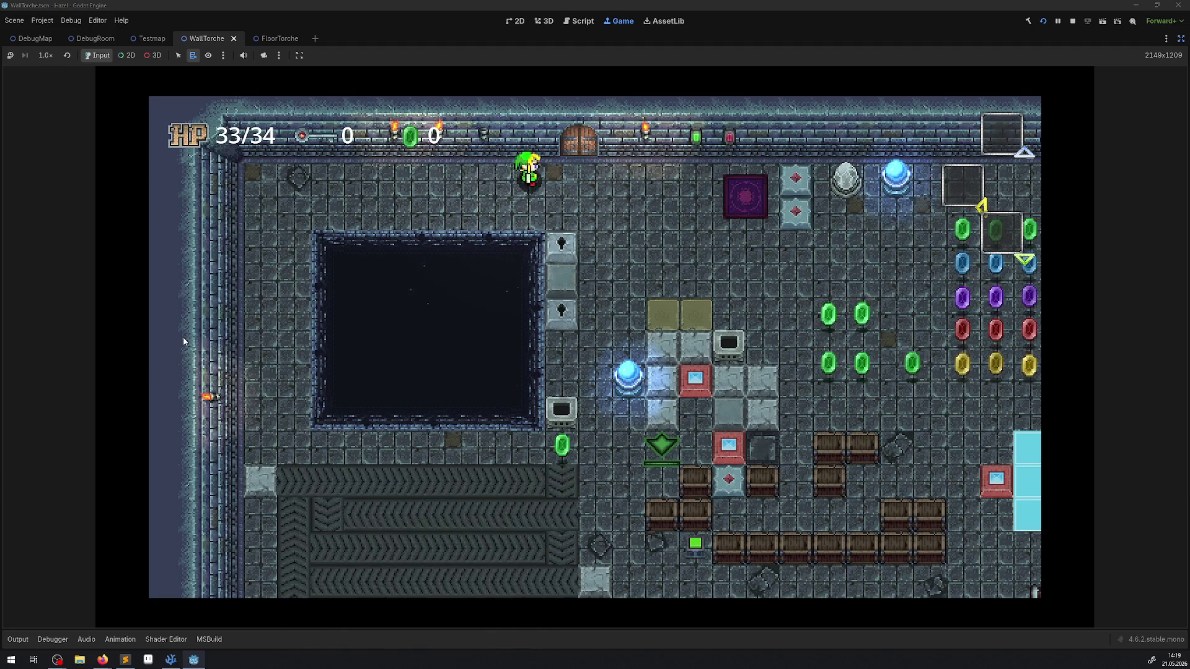
{"action": "key", "text": "Left"}
{"action": "key", "text": "Right"}
{"action": "key", "text": "Up"}
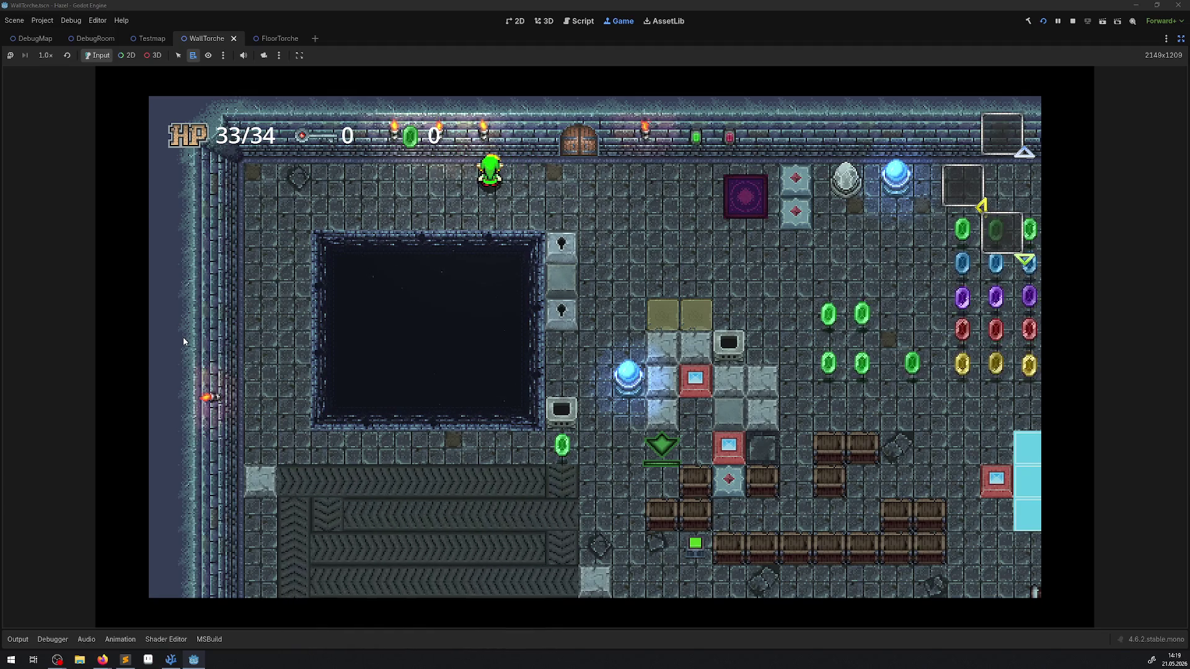
{"action": "key", "text": "Left"}
{"action": "key", "text": "Right"}
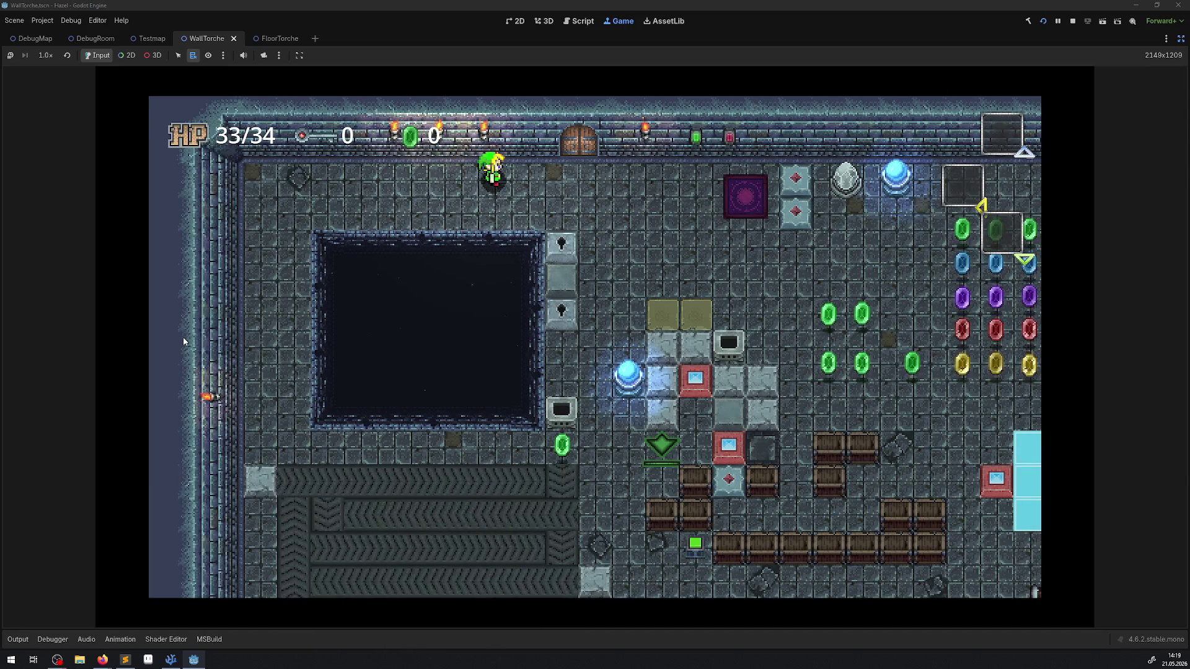
{"action": "key", "text": "Left"}
{"action": "key", "text": "Right"}
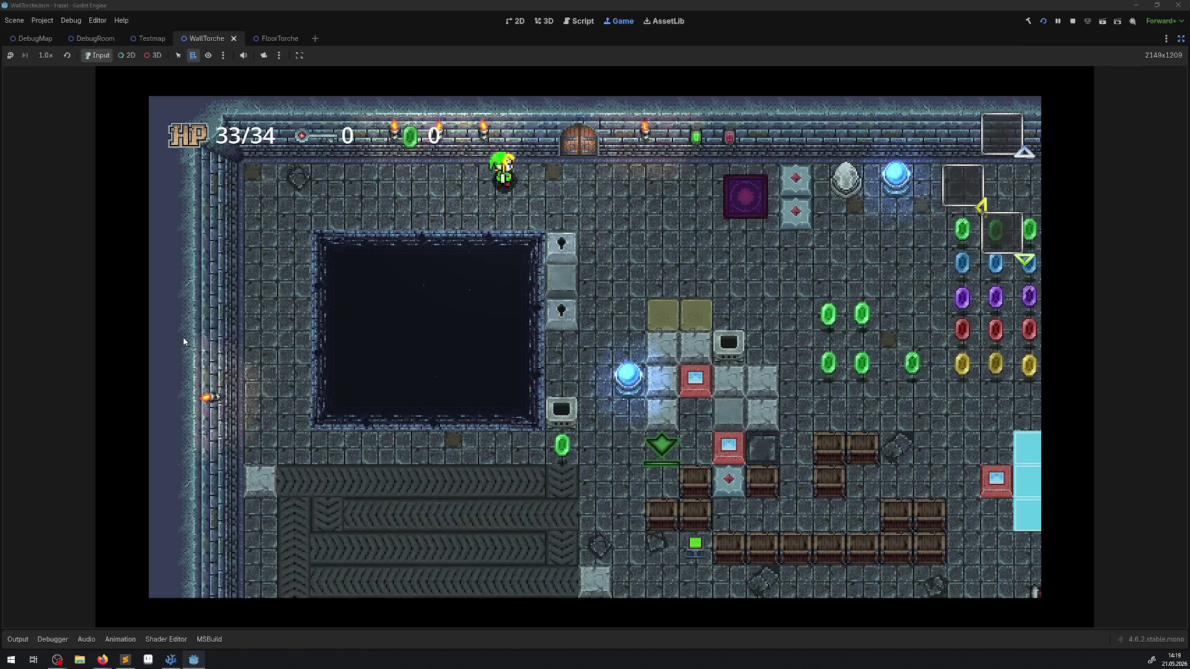
{"action": "key", "text": "Left"}
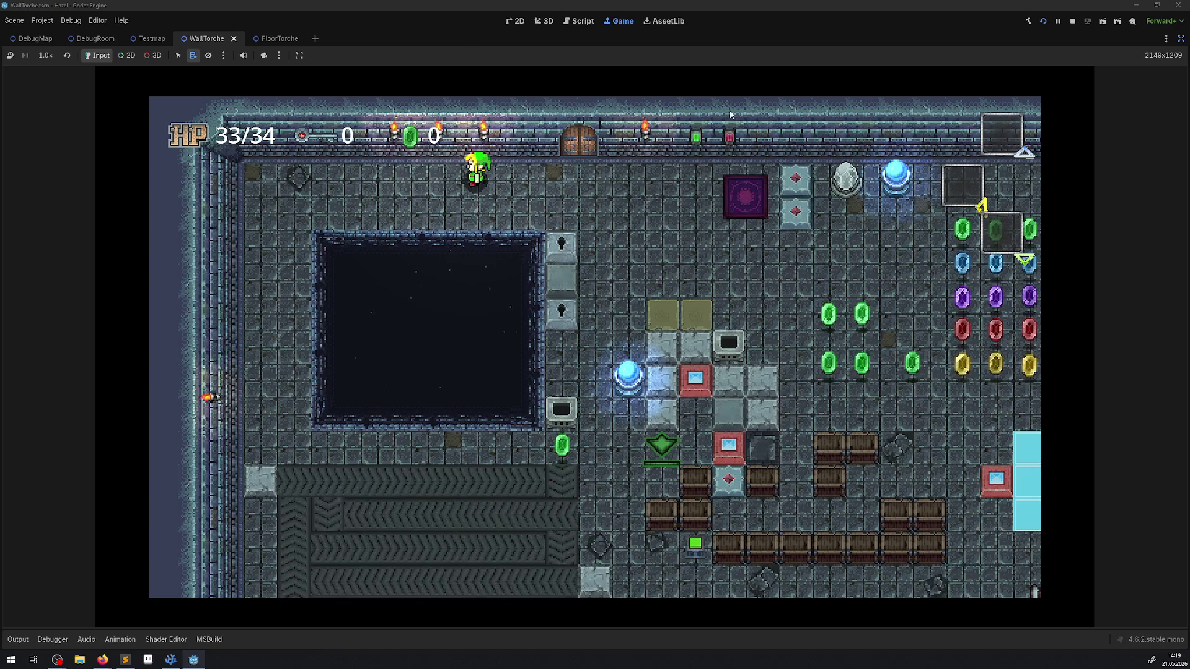
Walk the player right across the room and one tile down below the torches.
{"action": "key", "text": "Right"}
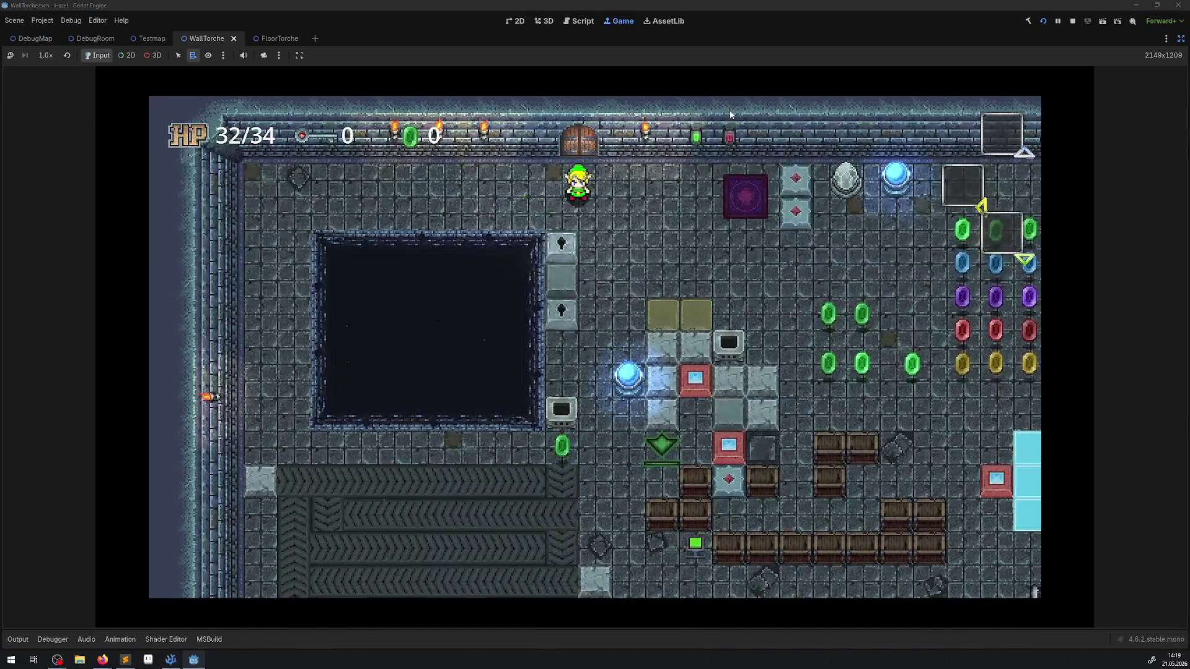
{"action": "key", "text": "Down"}
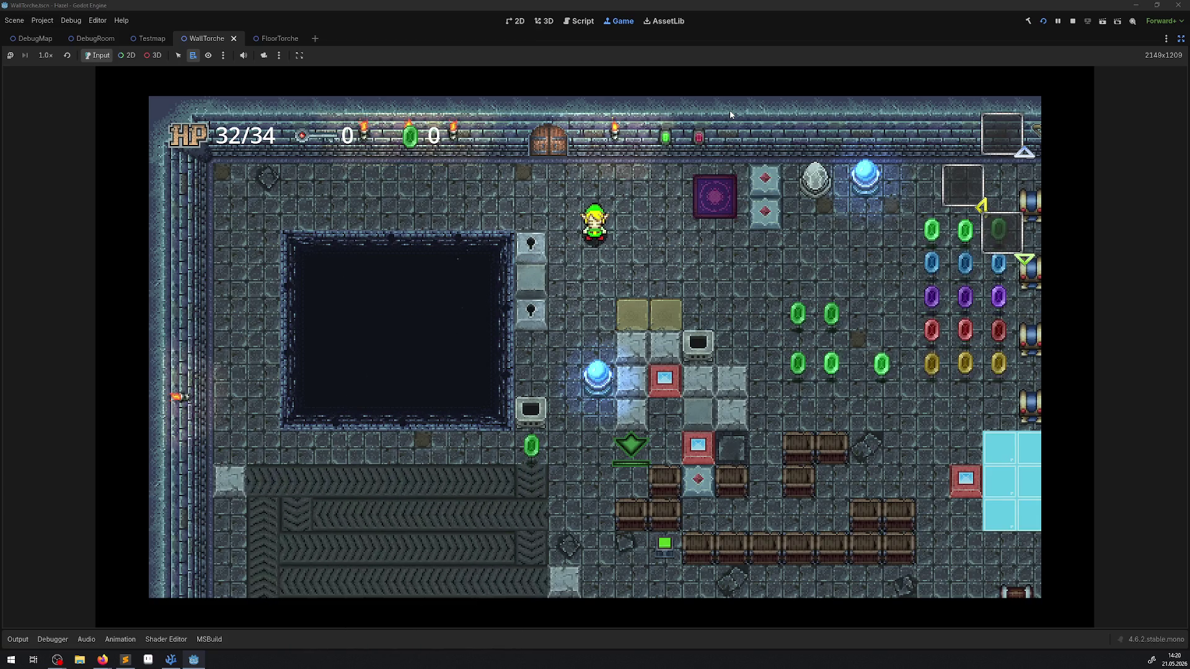
Walk the player over the room's rupees, bringing the count to 503.
{"action": "key", "text": "Right"}
{"action": "key", "text": "Down"}
{"action": "key", "text": "Down"}
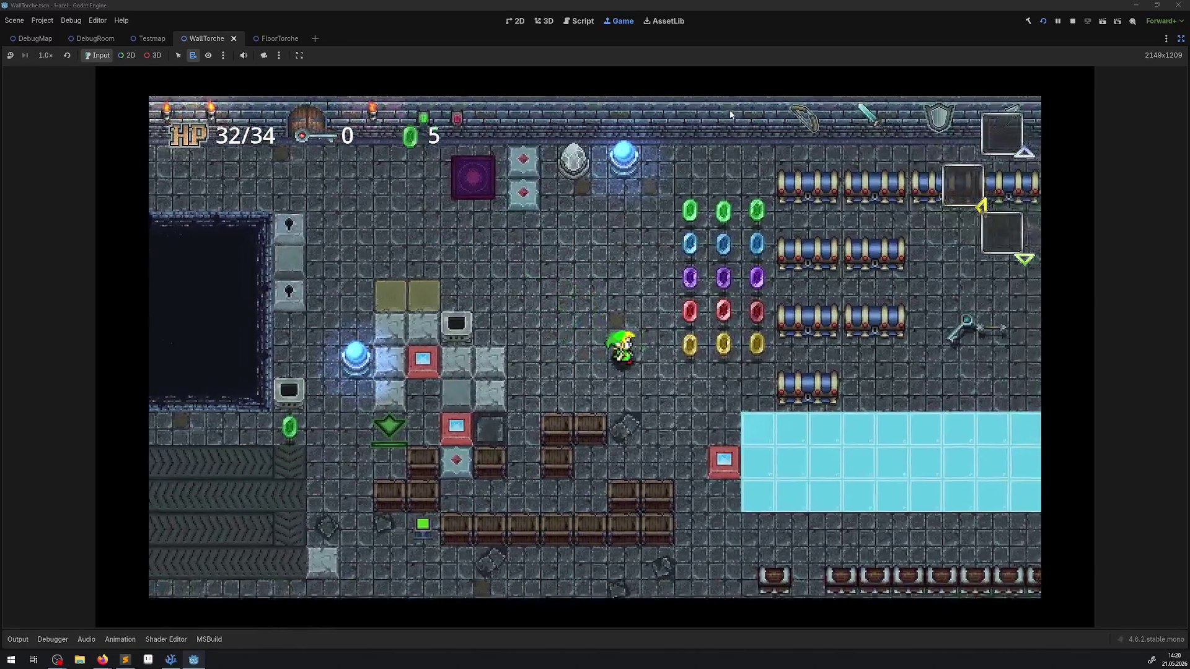
{"action": "key", "text": "Right"}
{"action": "key", "text": "Up"}
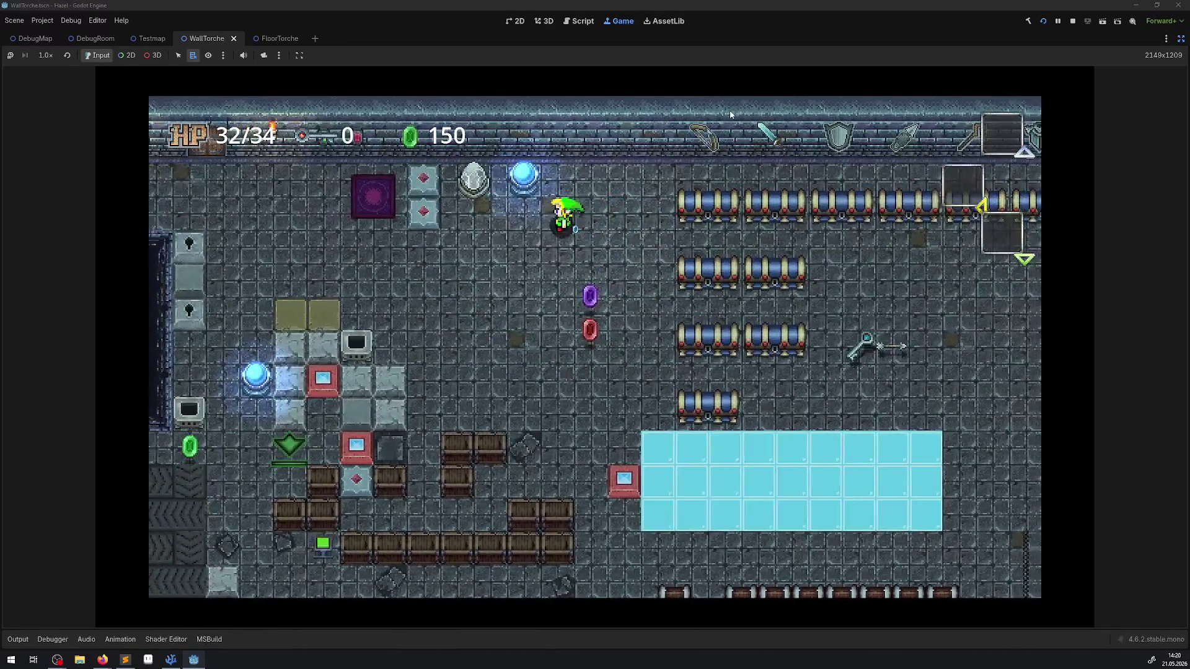
{"action": "key", "text": "Down"}
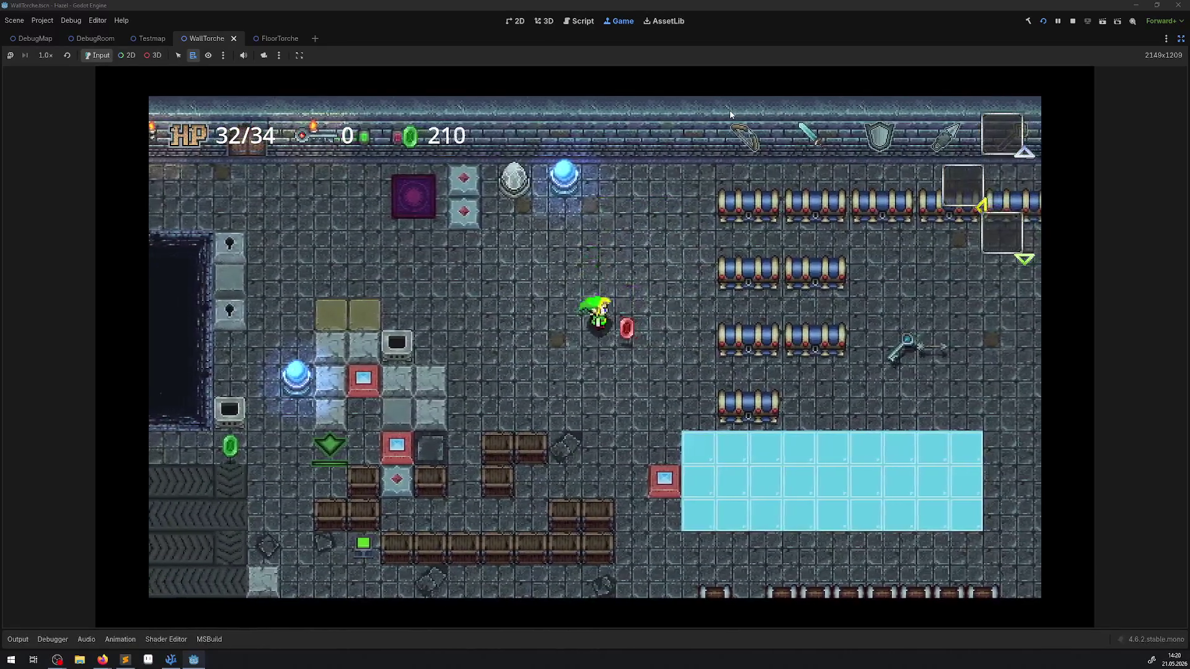
{"action": "key", "text": "Right"}
{"action": "key", "text": "Down"}
{"action": "key", "text": "Right"}
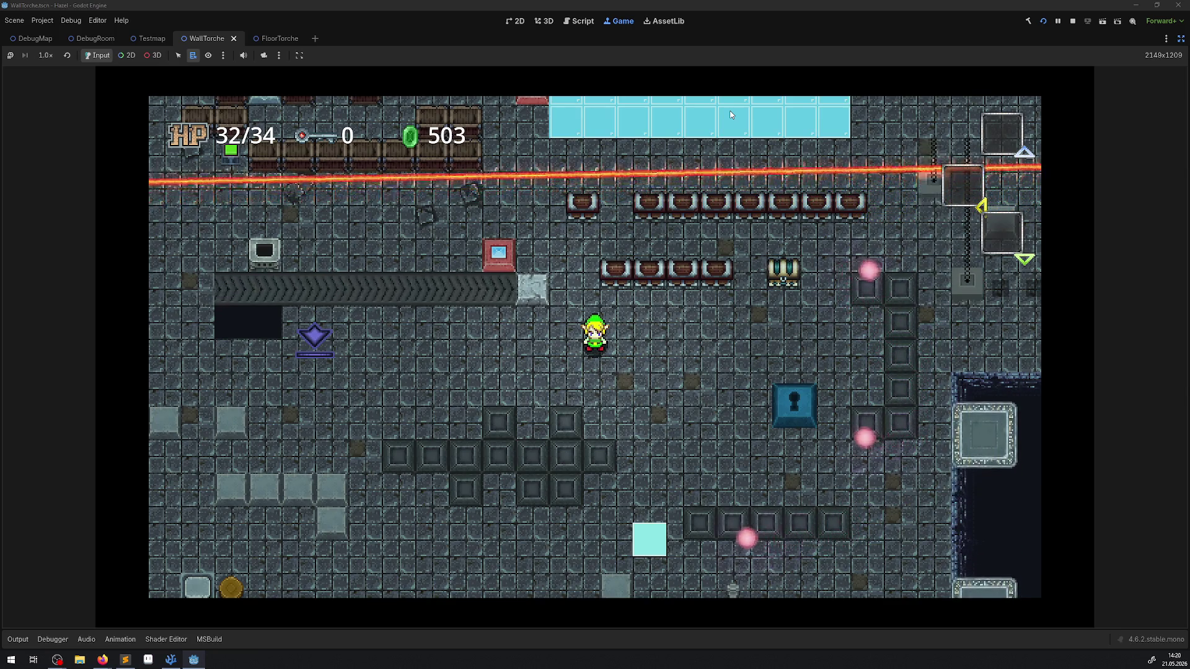
Walk the player down into the lower part of the dungeon, then stop the game.
{"action": "key", "text": "Right"}
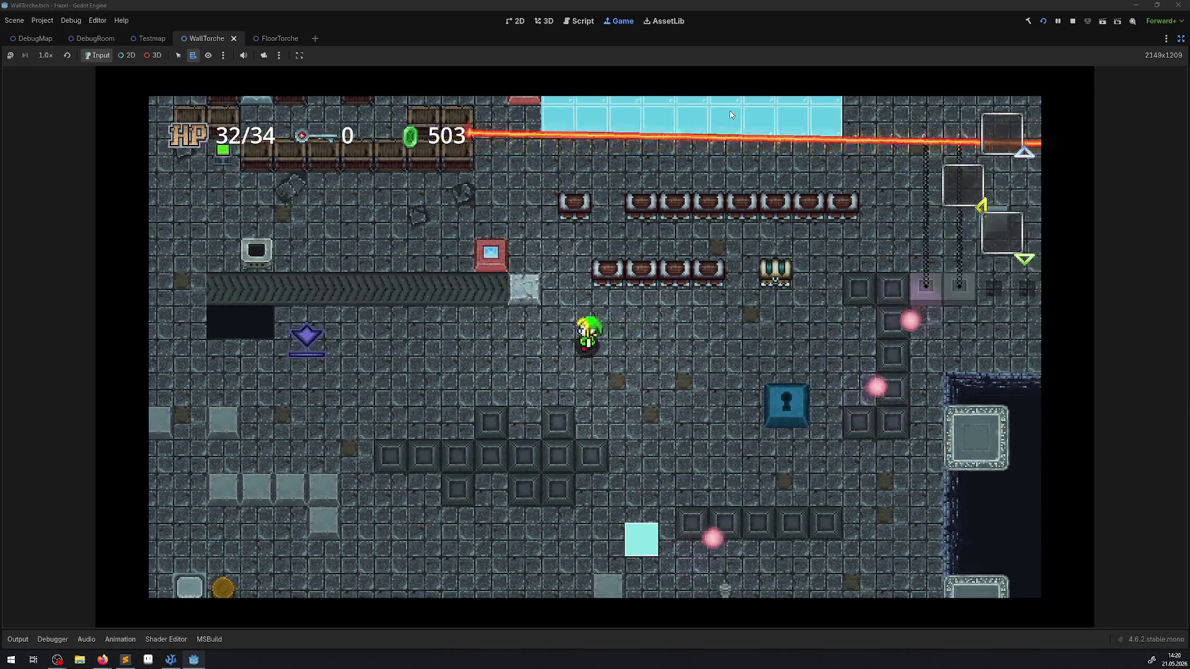
{"action": "key", "text": "Left"}
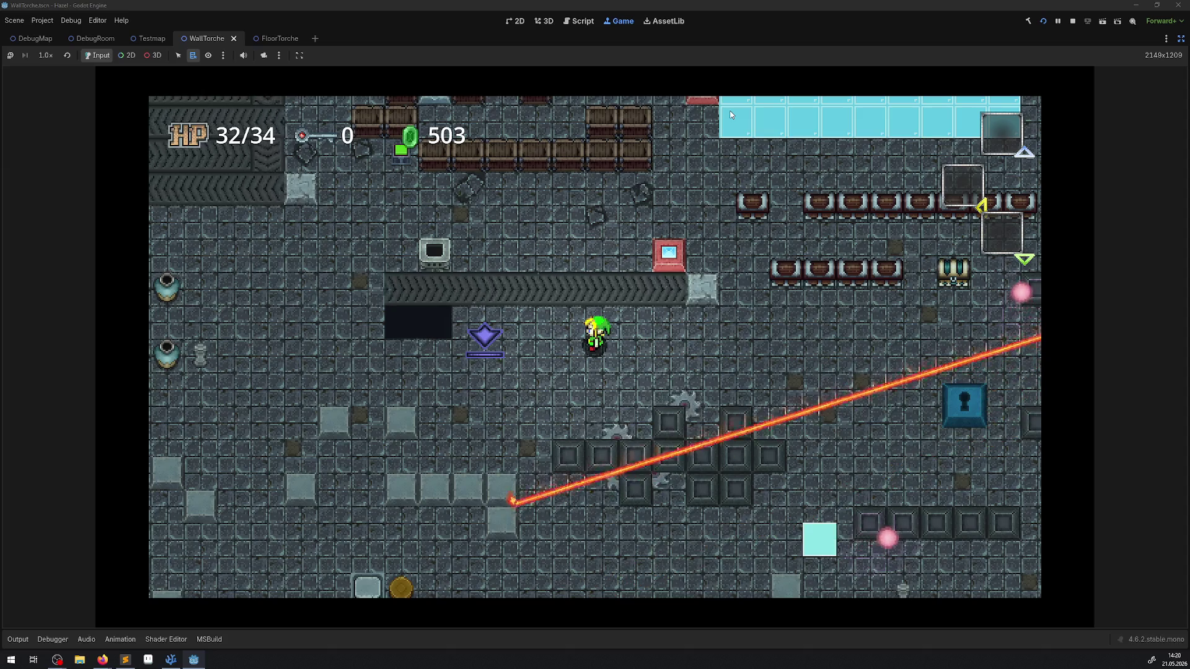
{"action": "key", "text": "Down"}
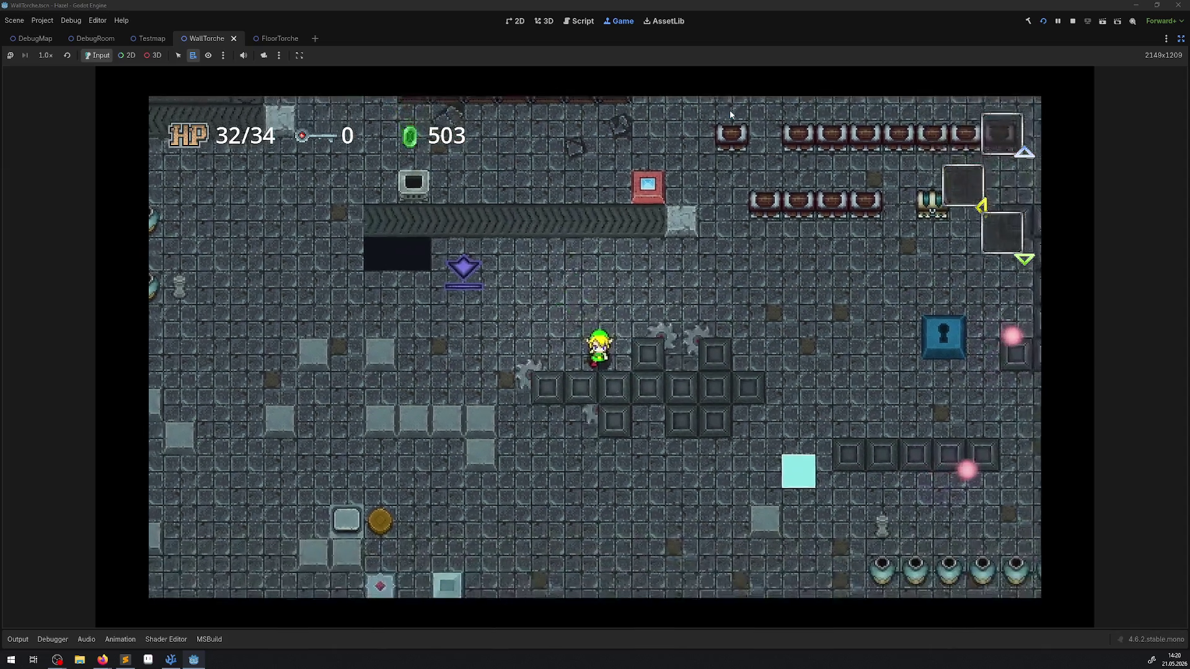
{"action": "key", "text": "Up"}
{"action": "key", "text": "Right"}
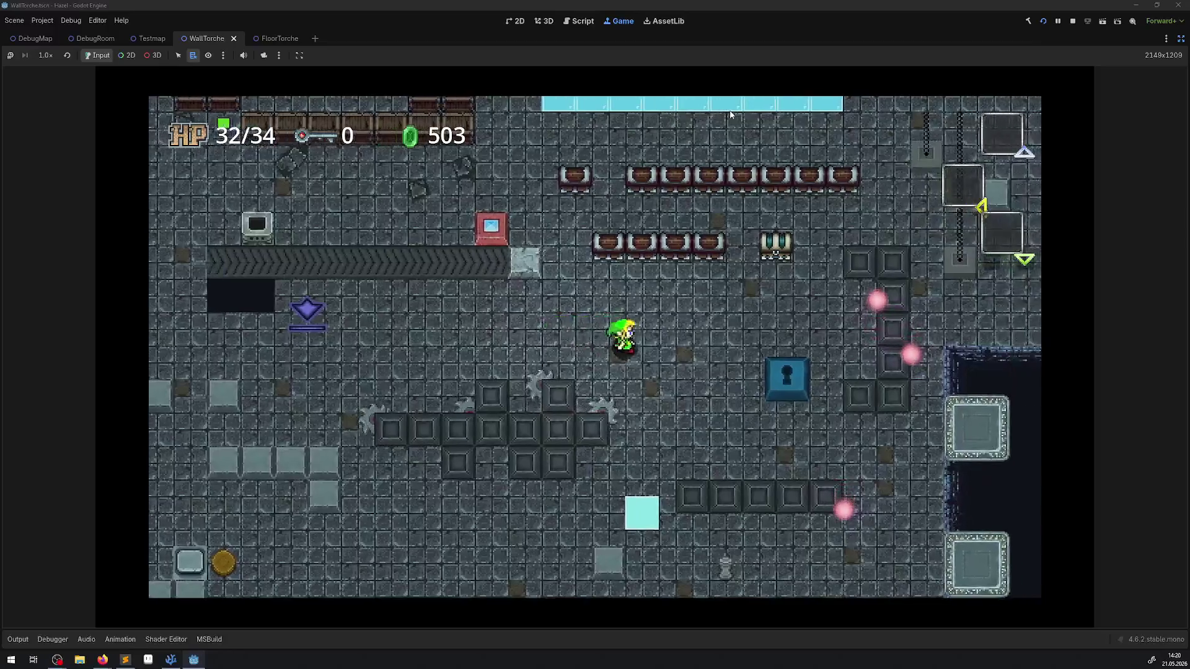
{"action": "key", "text": "Down"}
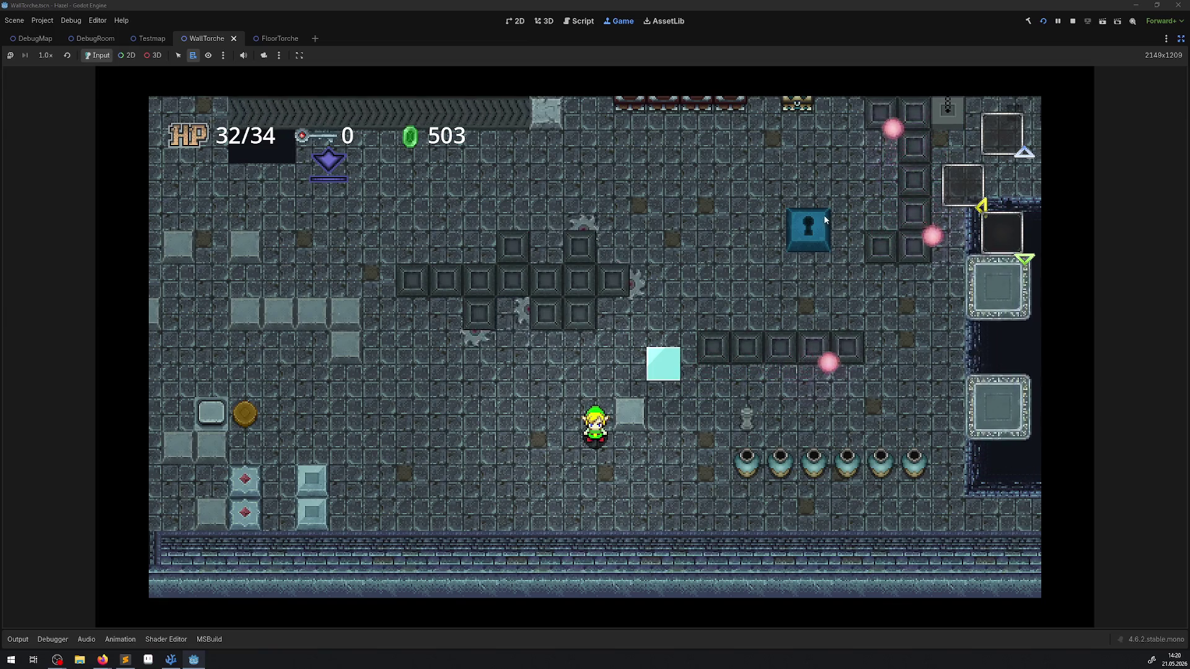
{"action": "left_click", "coordinate": [1073, 20]}
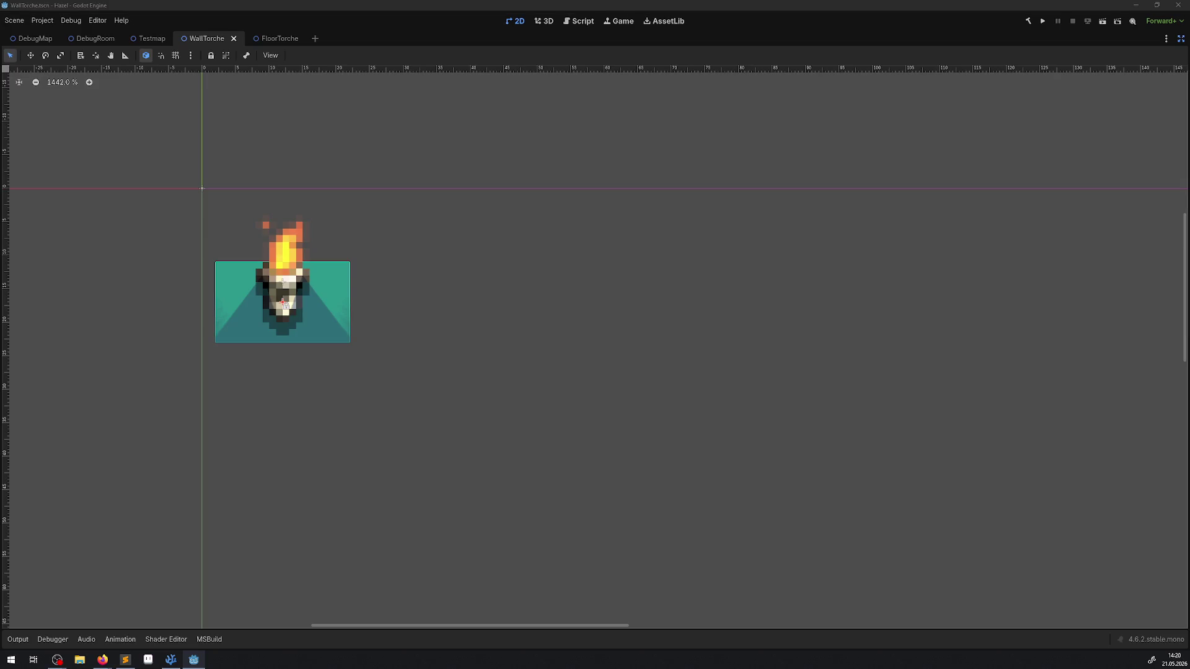
Bring back the Scene, FileSystem and Inspector docks around the WallTorche scene.
{"action": "left_click", "coordinate": [1181, 38]}
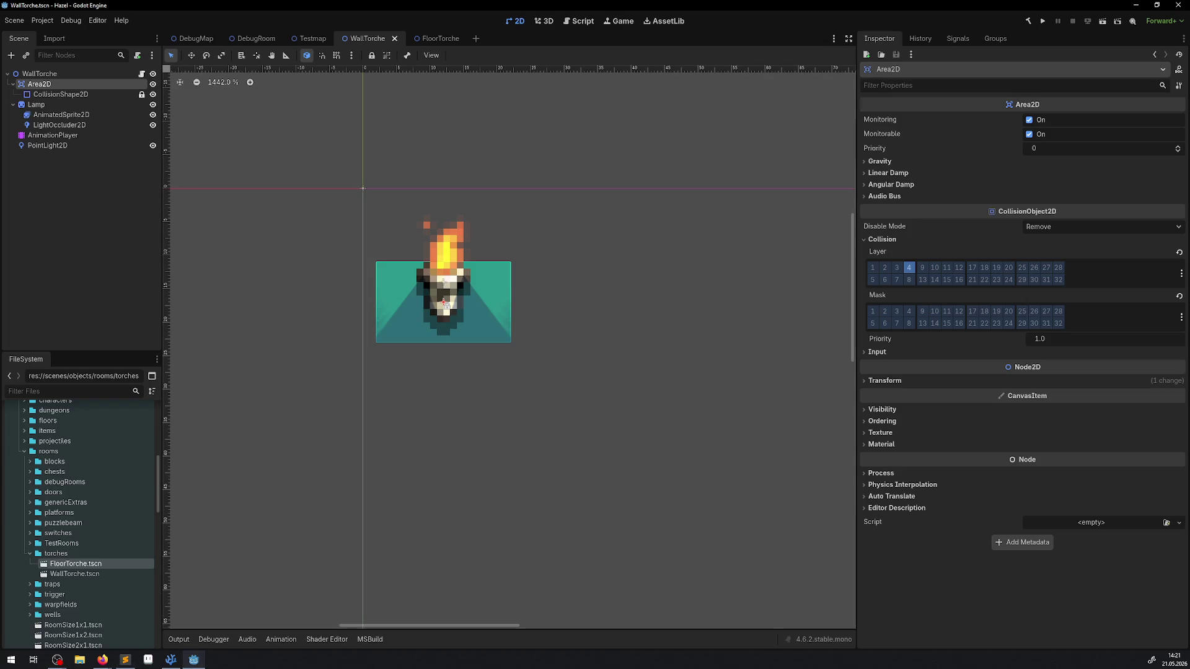
{"action": "key", "text": "t"}
{"action": "key", "text": "alt+Tab"}
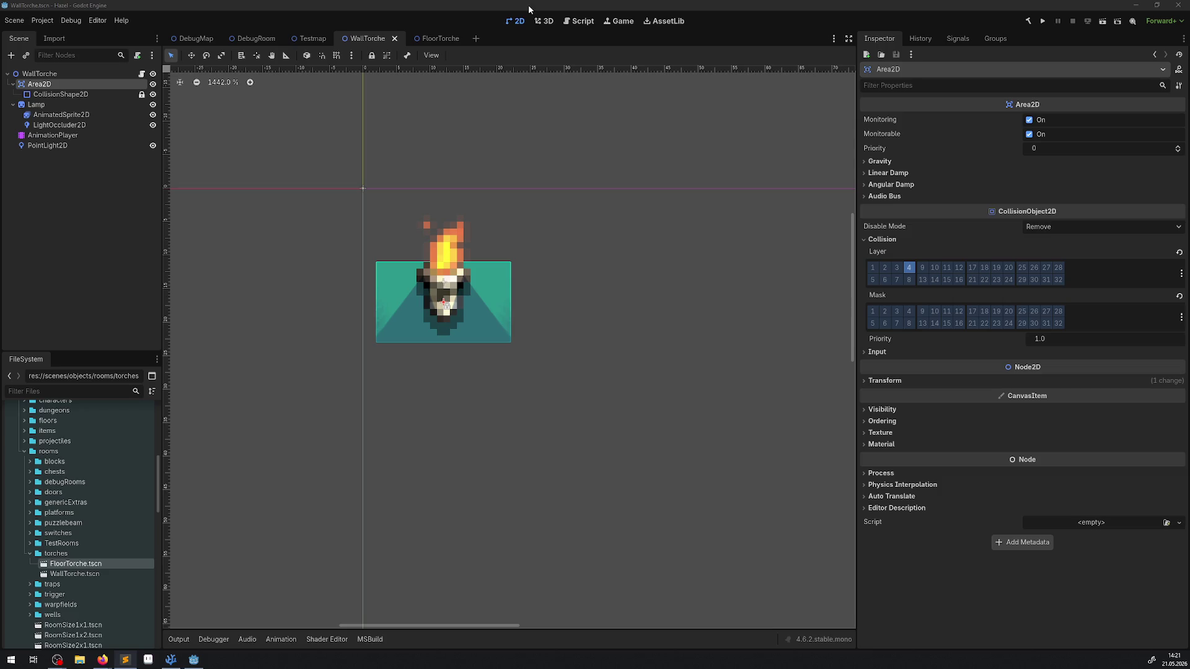
Collapse the torches folder and expand wells to show Well.tscn, then switch to Firefox.
{"action": "scroll", "coordinate": [83, 518], "scroll_direction": "down", "scroll_amount": 2}
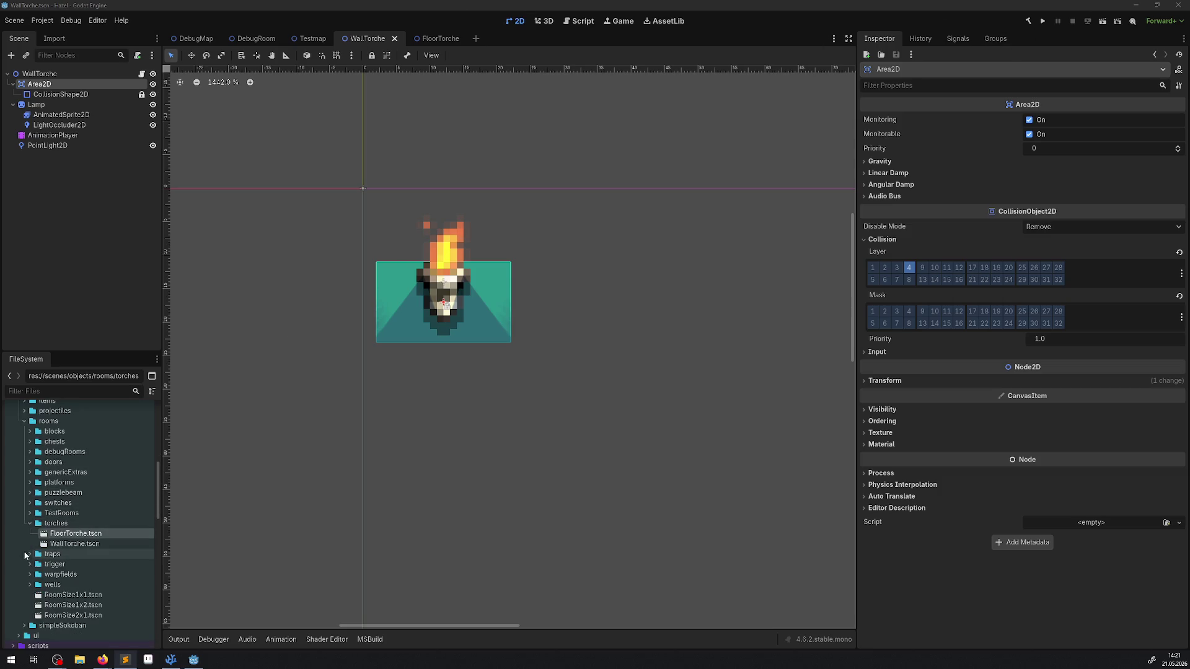
{"action": "left_click", "coordinate": [29, 524]}
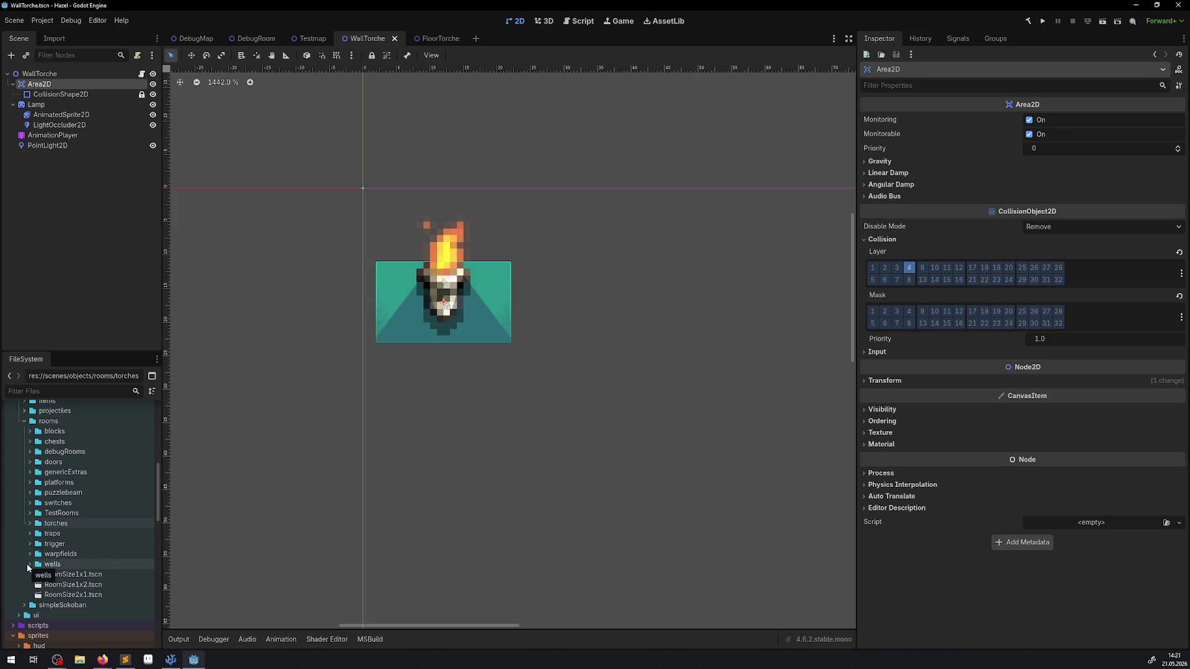
{"action": "left_click", "coordinate": [29, 564]}
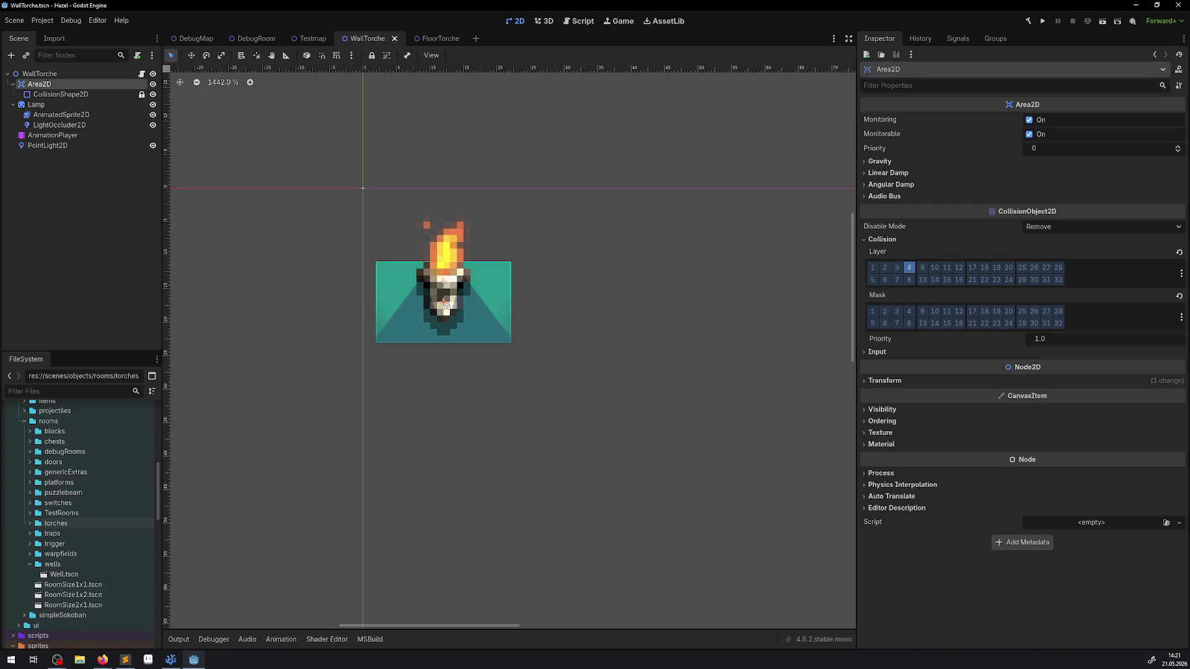
{"action": "key", "text": "alt+Tab"}
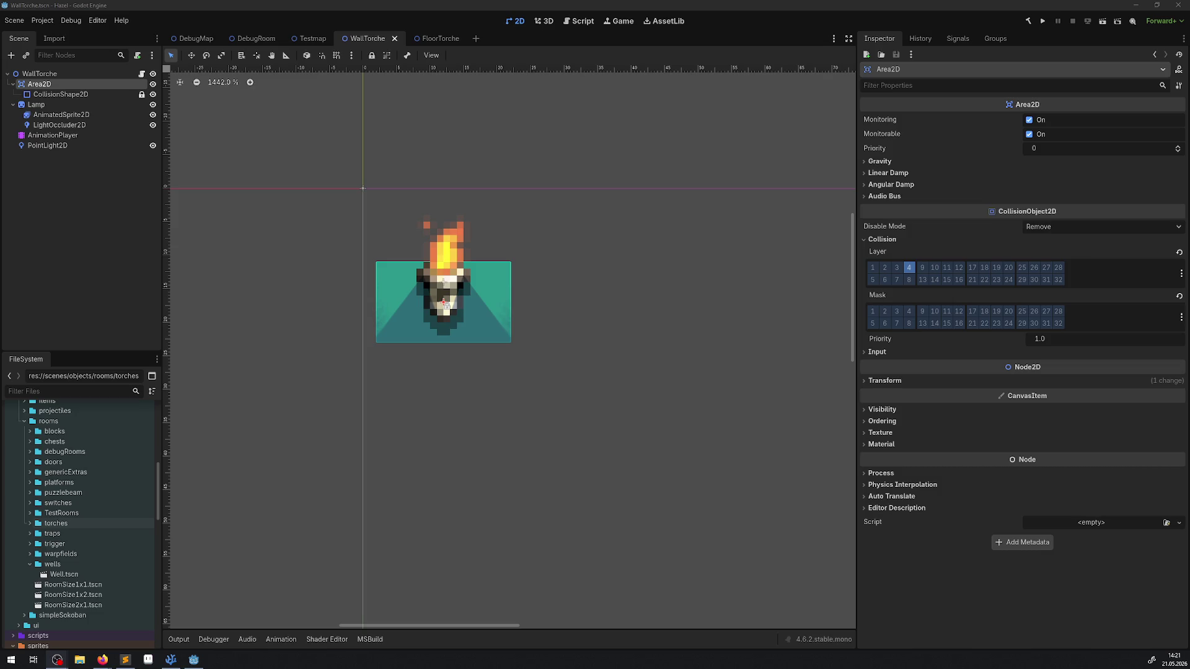
{"action": "key", "text": "alt+Tab"}
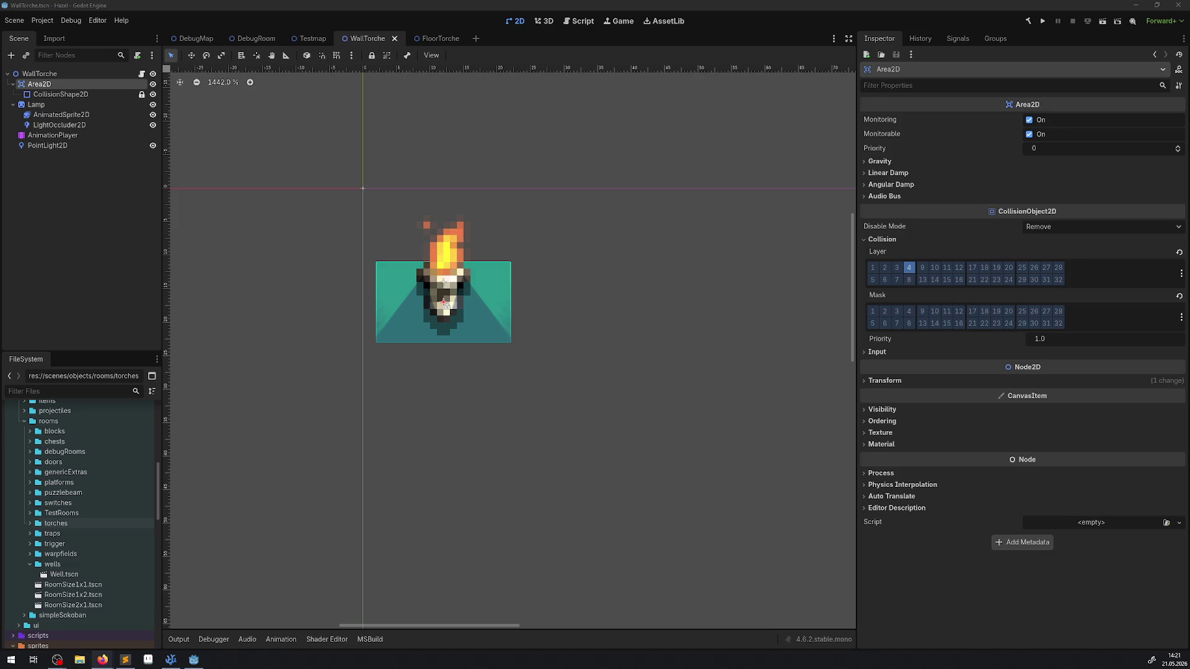